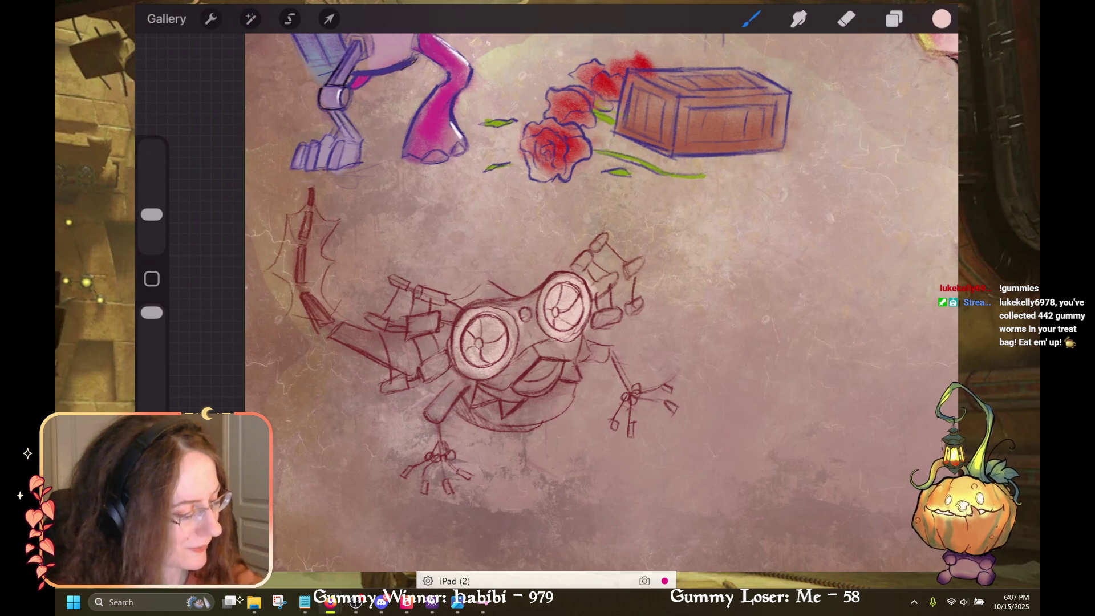
Make Halloween the active palette and shade both goggle lenses in grey
left_click(942, 18)
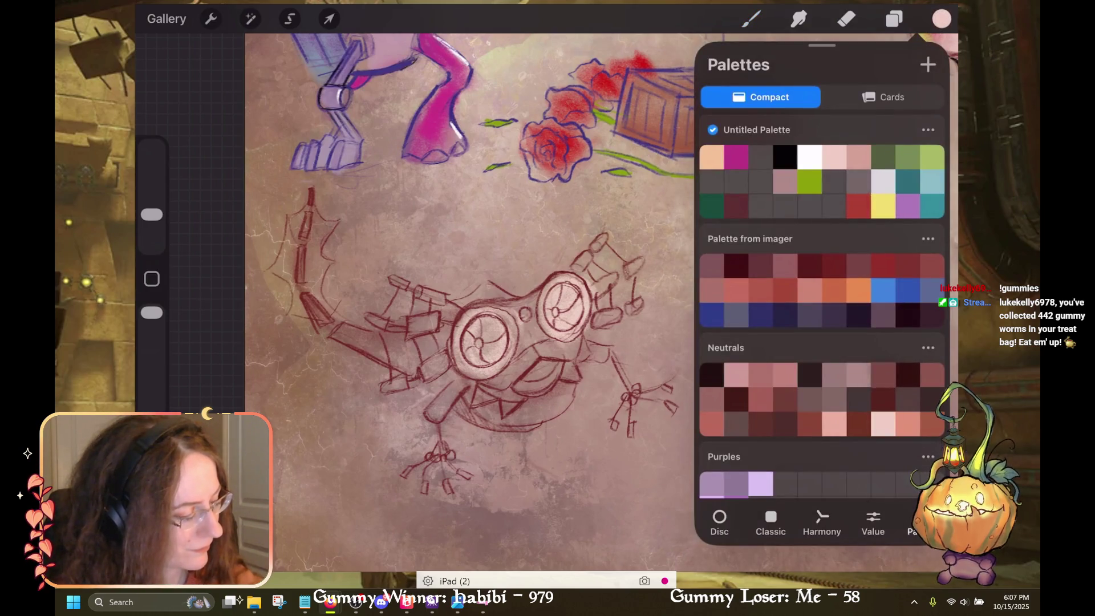
scroll(822, 308, "up", 4)
left_click(745, 129)
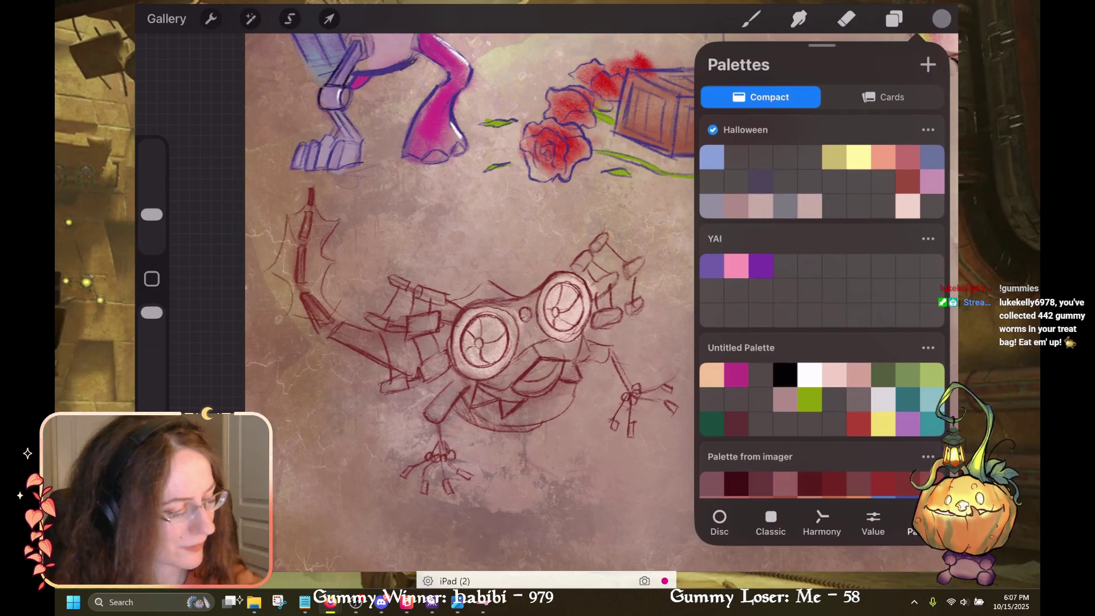
left_click(942, 18)
left_click_drag(573, 294, 550, 325)
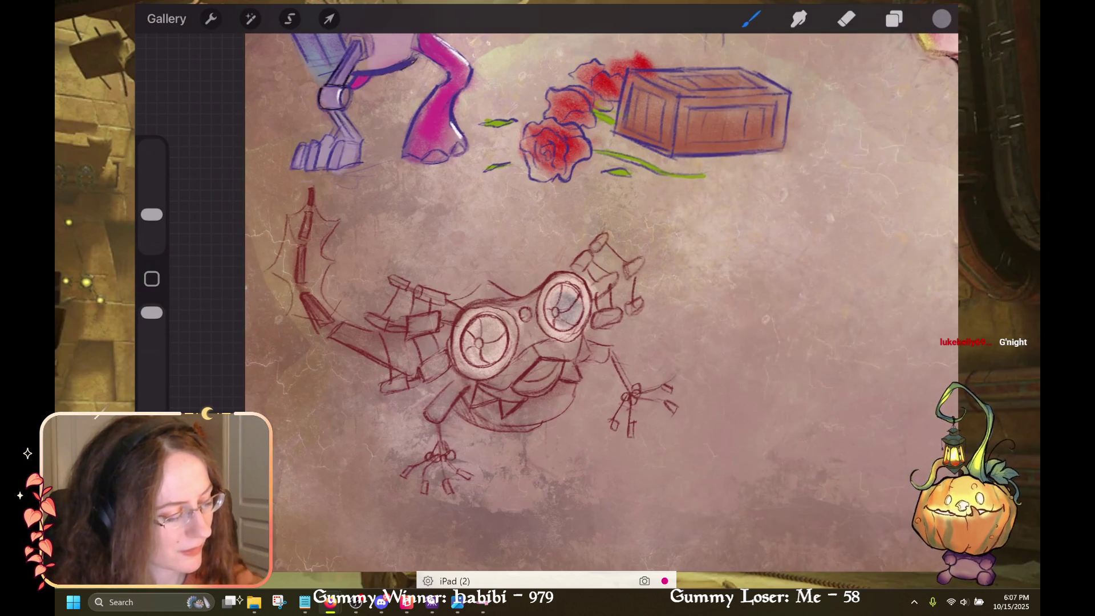
left_click_drag(573, 282, 550, 305)
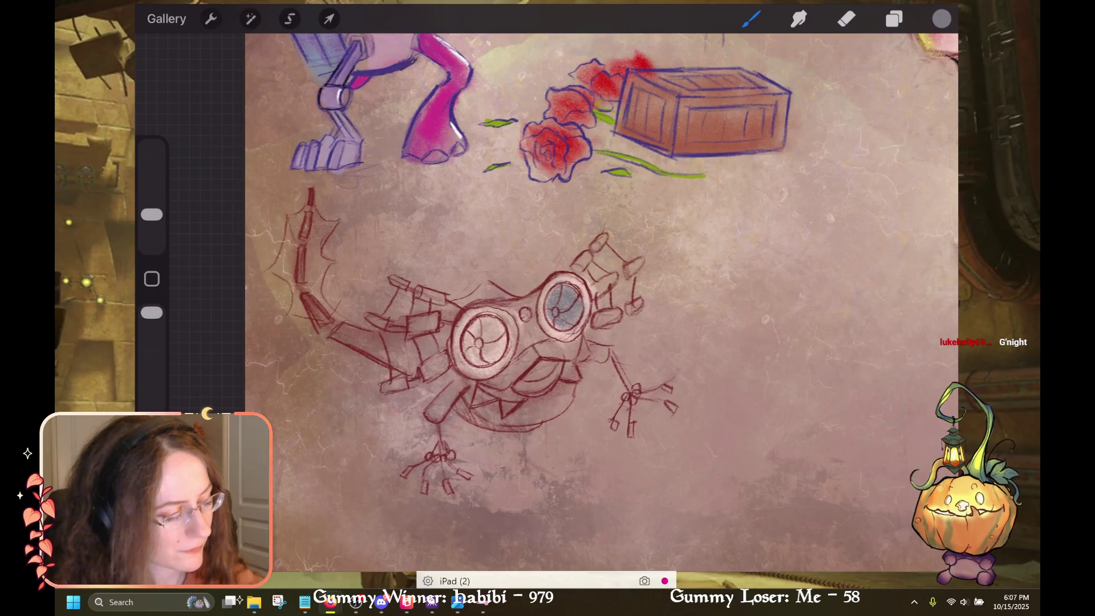
left_click_drag(493, 328, 465, 368)
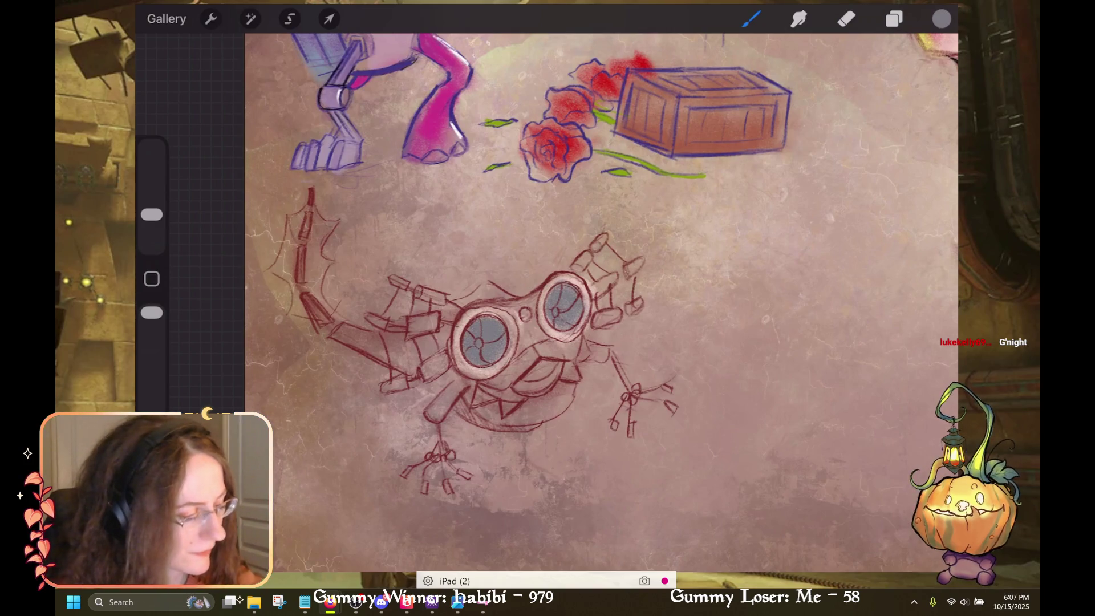
Switch the painting colour to a grey-lavender from the Halloween palette
left_click(941, 18)
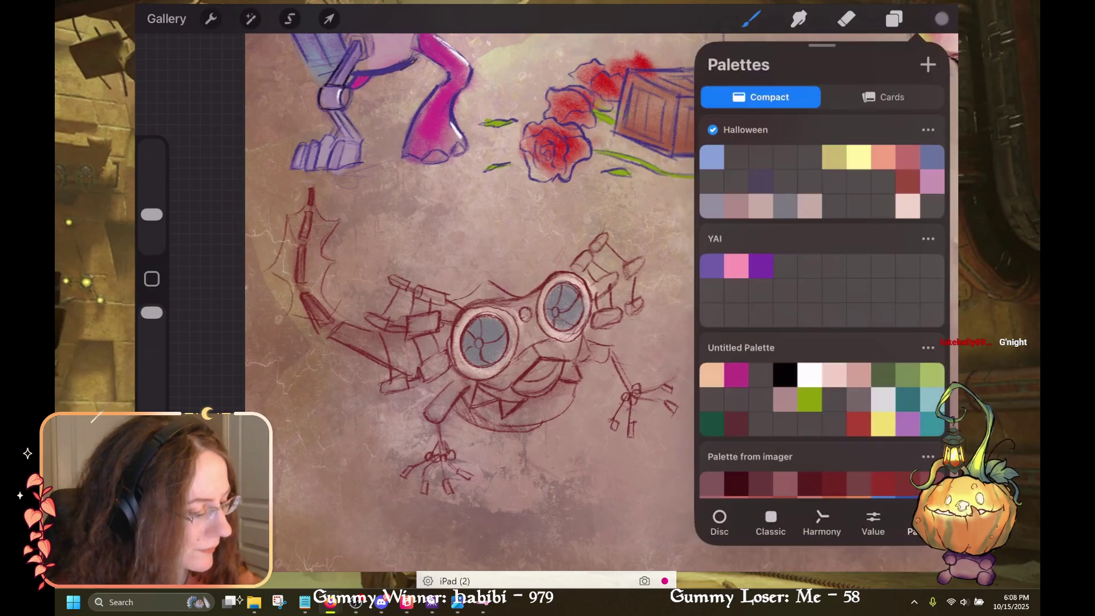
left_click(712, 205)
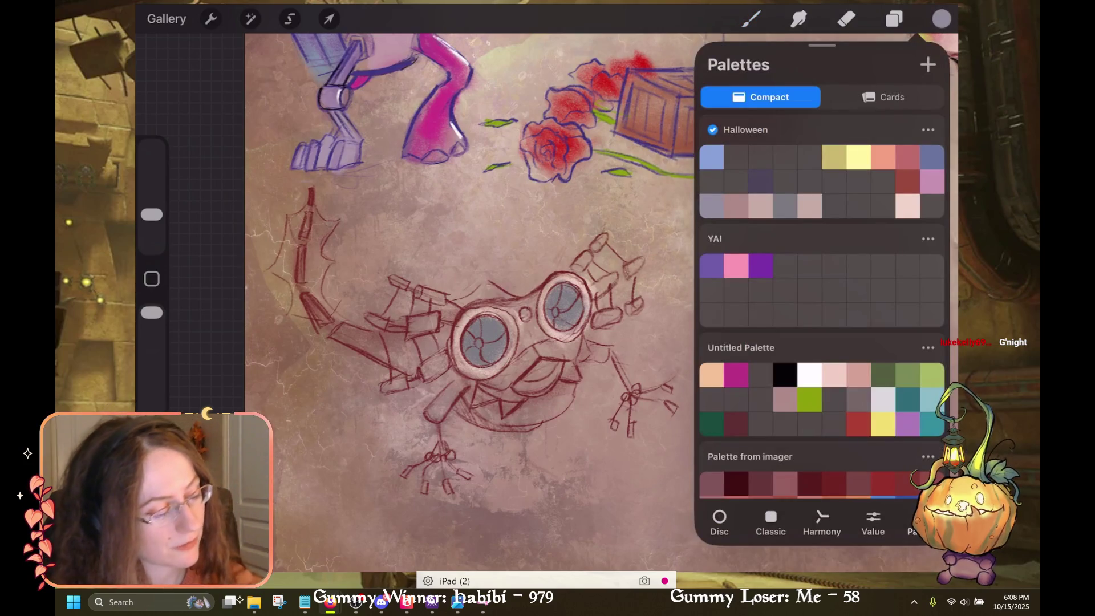
left_click(751, 19)
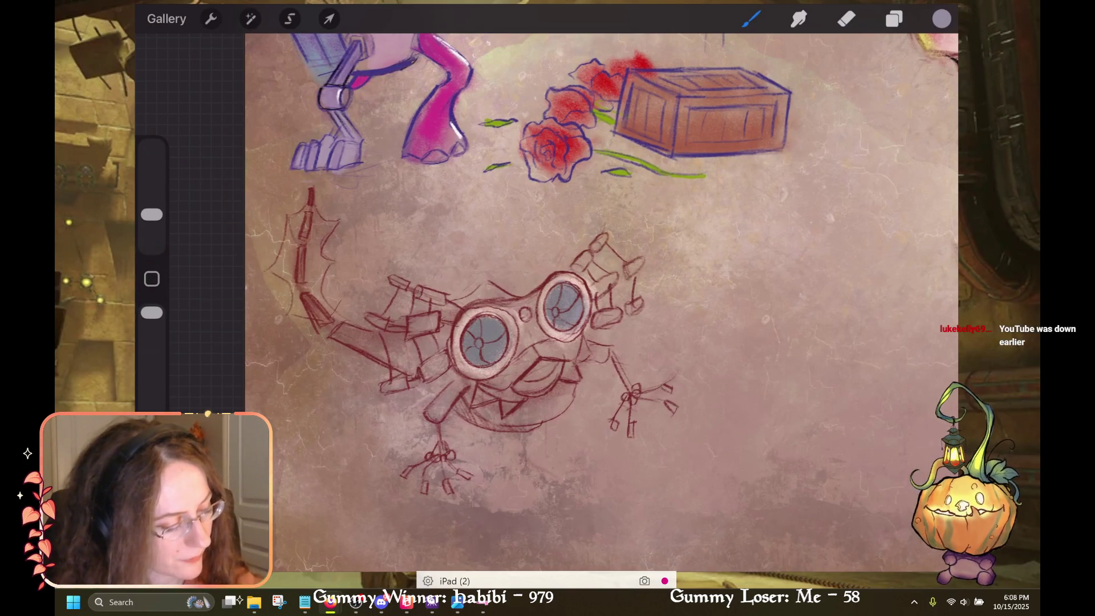
Pick yellow from the Reds palette and dab yellow dots on the left eye and between the eyes
left_click(942, 19)
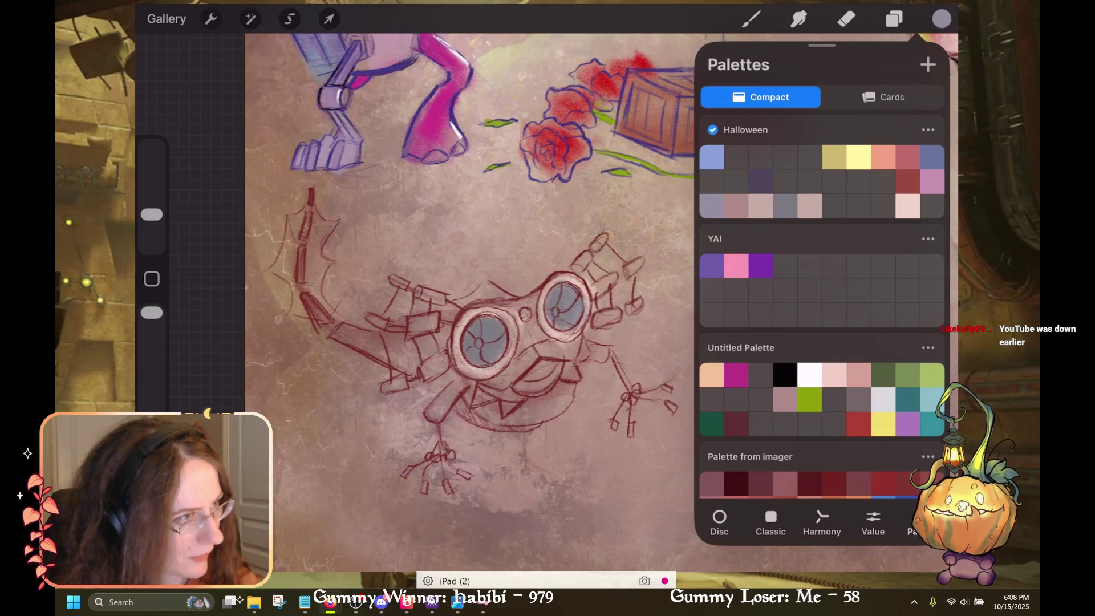
left_click(942, 19)
left_click(941, 19)
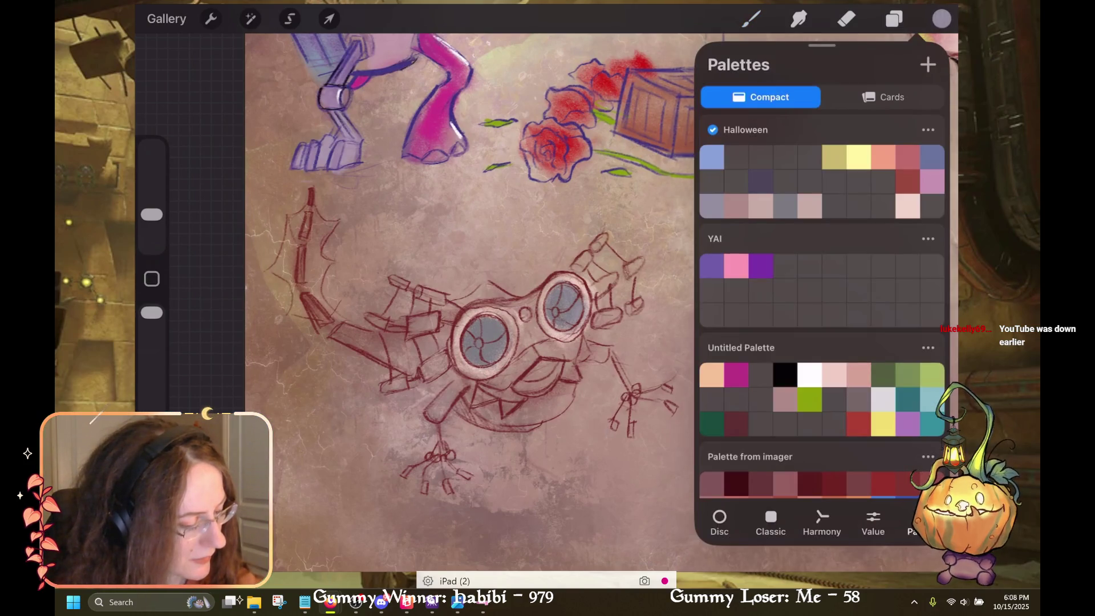
scroll(822, 308, "down", 10)
scroll(821, 308, "up", 10)
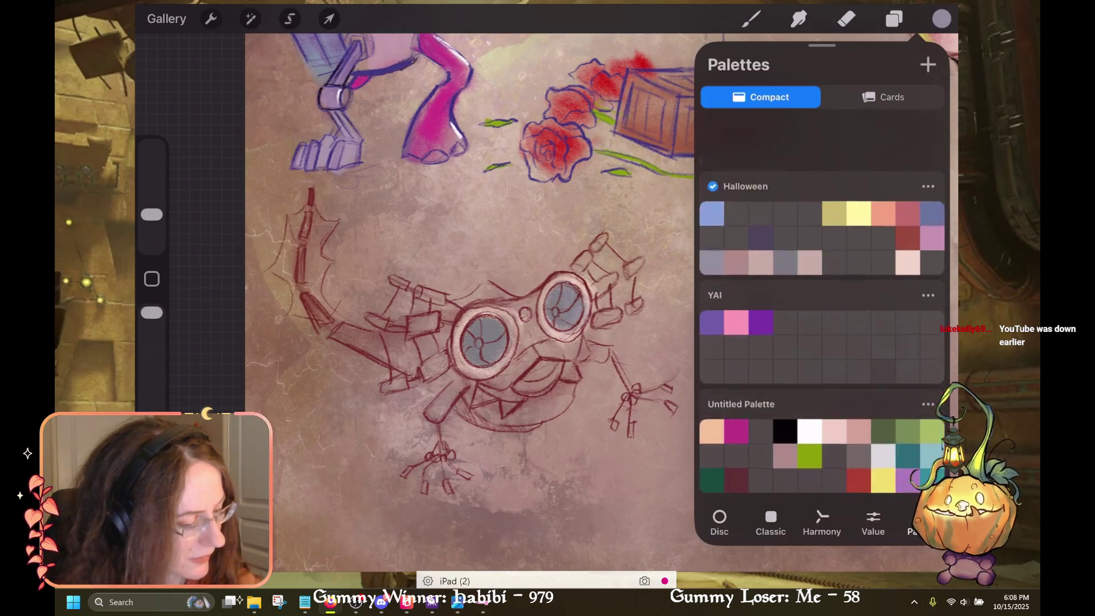
scroll(821, 308, "down", 2)
scroll(822, 308, "down", 5)
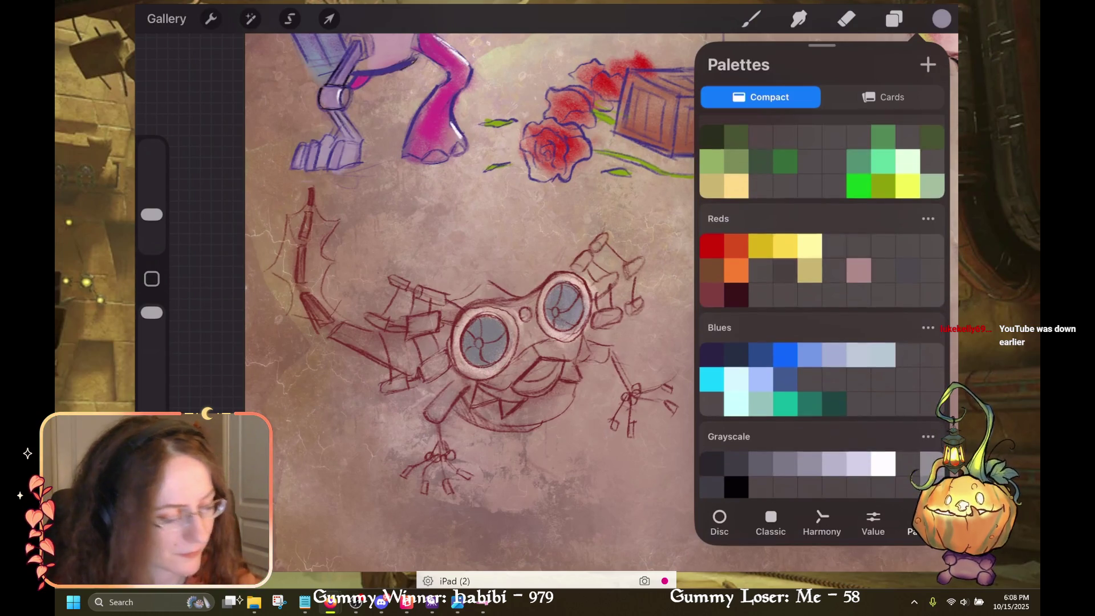
left_click(785, 246)
left_click(751, 19)
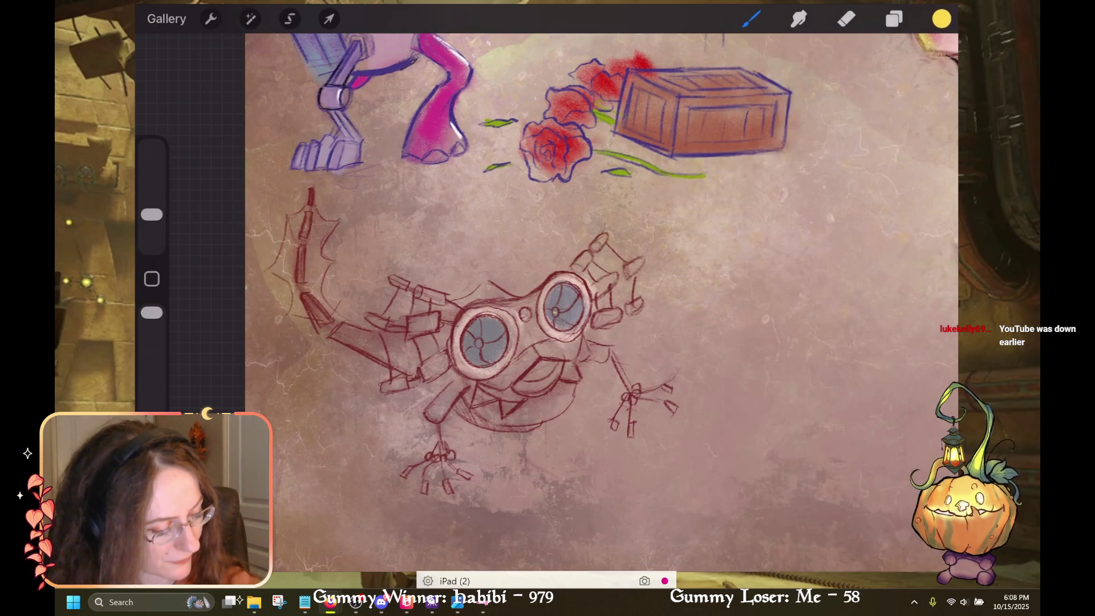
left_click(479, 343)
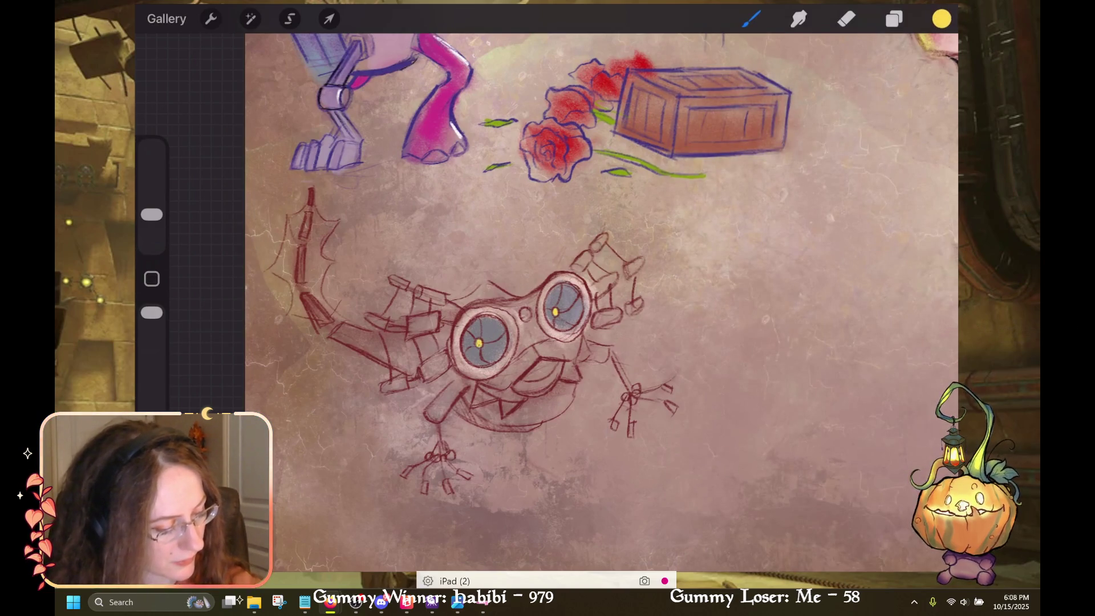
left_click(526, 315)
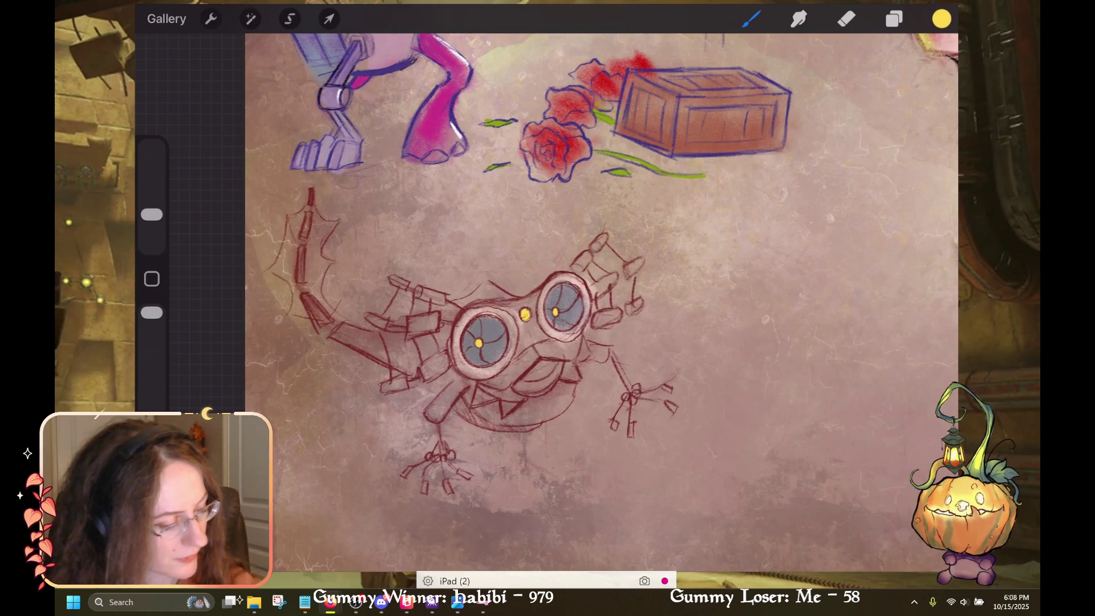
Try pale and deeper yellows from the Reds palette, settling on a darker yellow
left_click(941, 19)
left_click(810, 157)
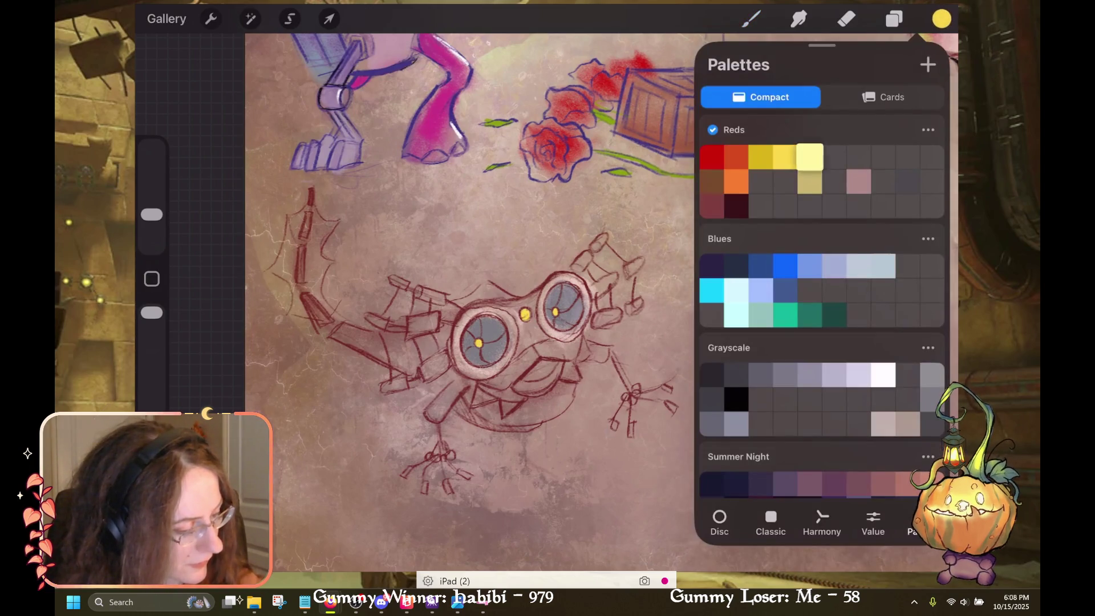
left_click(941, 19)
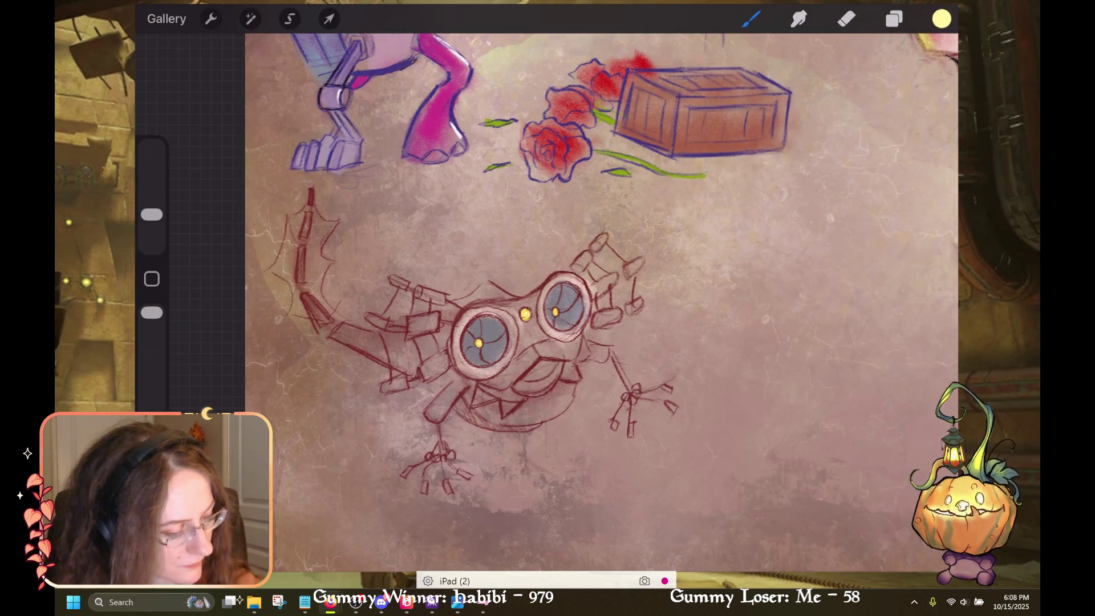
left_click(942, 19)
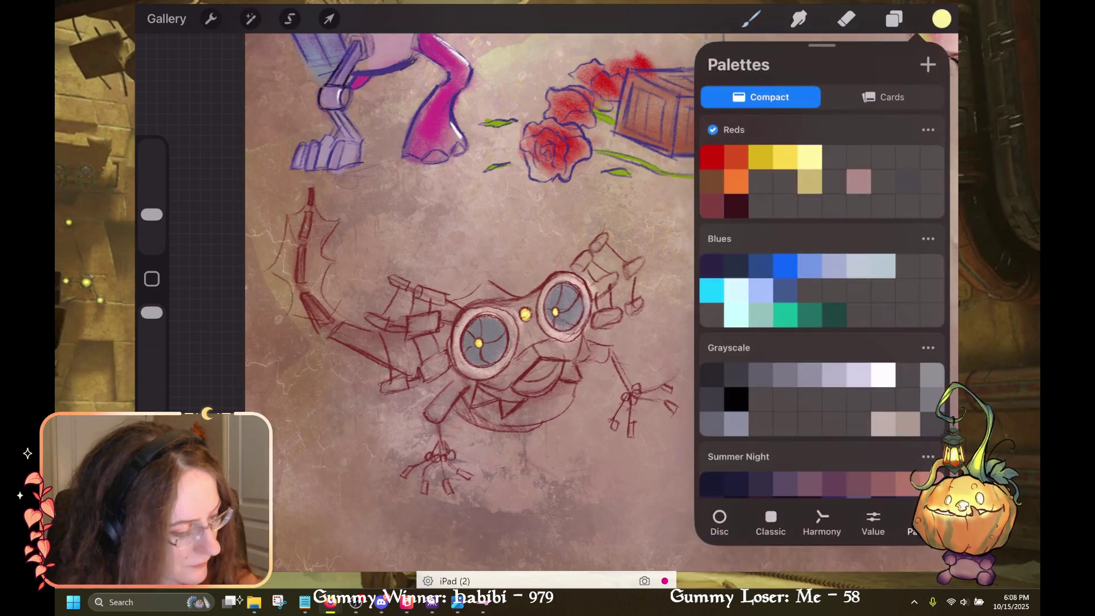
left_click(785, 157)
left_click(941, 19)
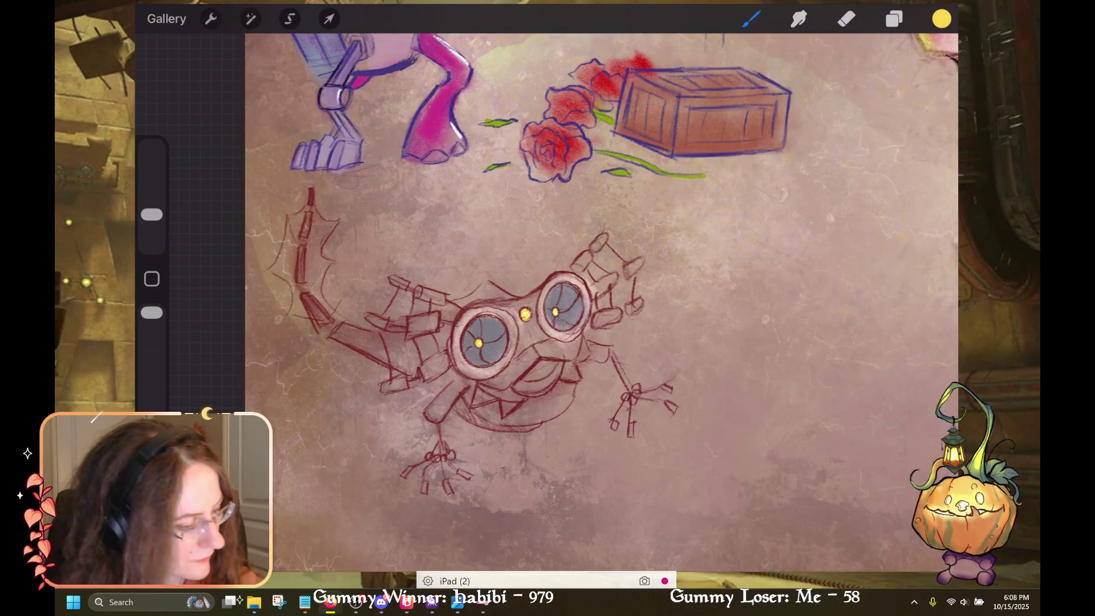
left_click(941, 19)
left_click(761, 158)
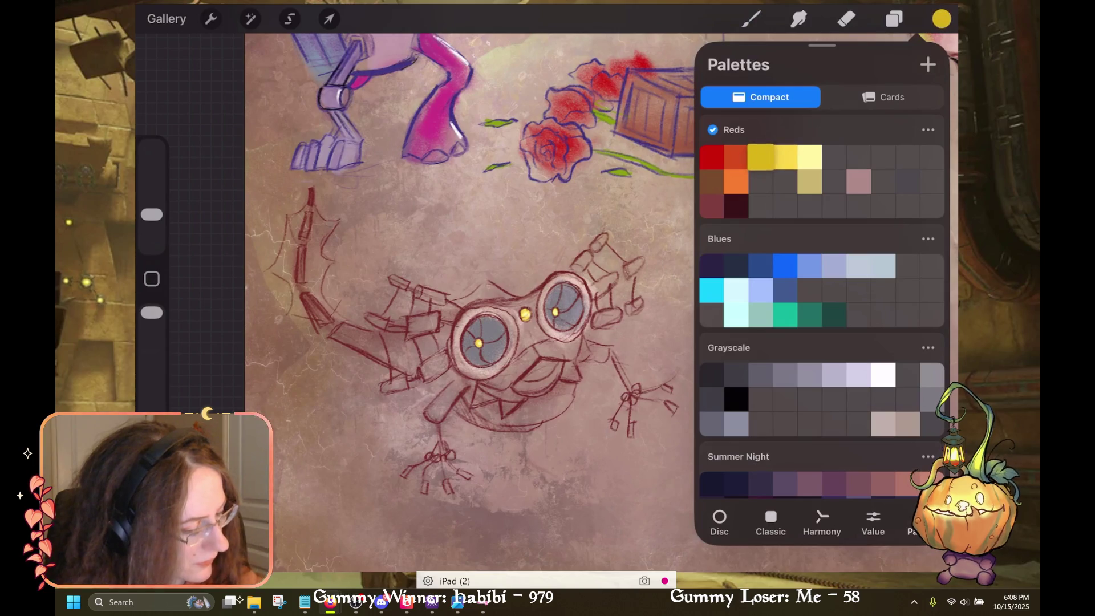
left_click(941, 18)
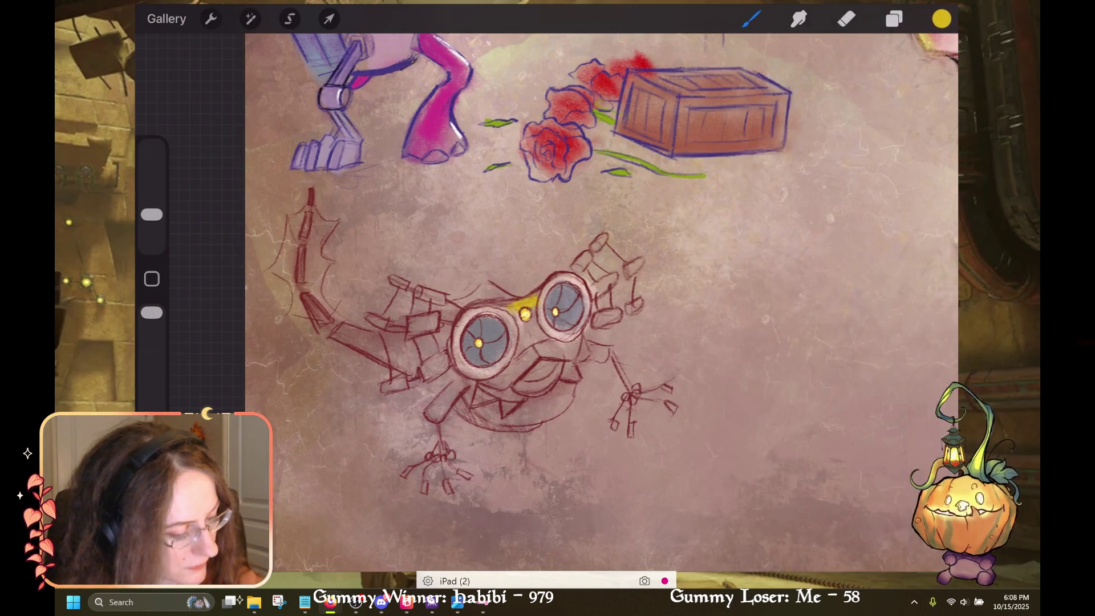
Paint the darker yellow onto the goggle frame between the lizard's eyes
left_click_drag(519, 332, 531, 330)
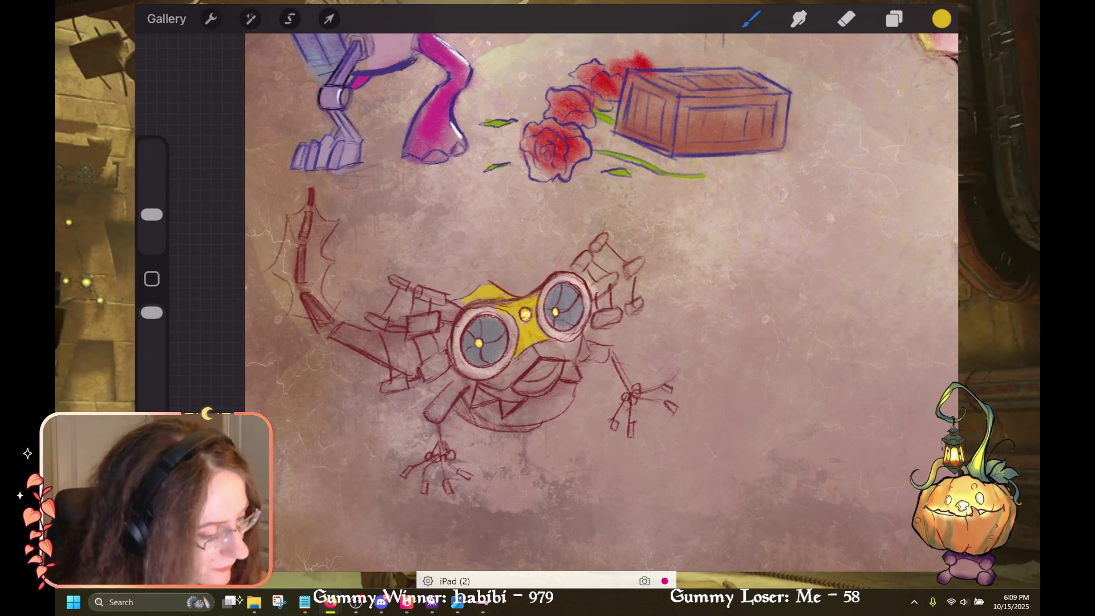
left_click(941, 19)
left_click(751, 19)
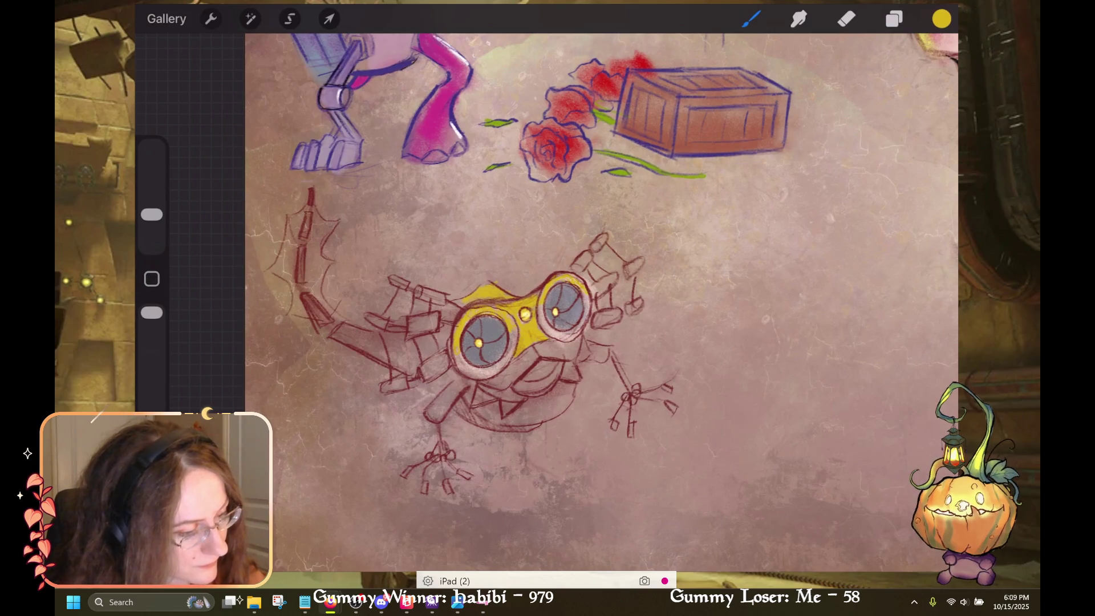
left_click(941, 18)
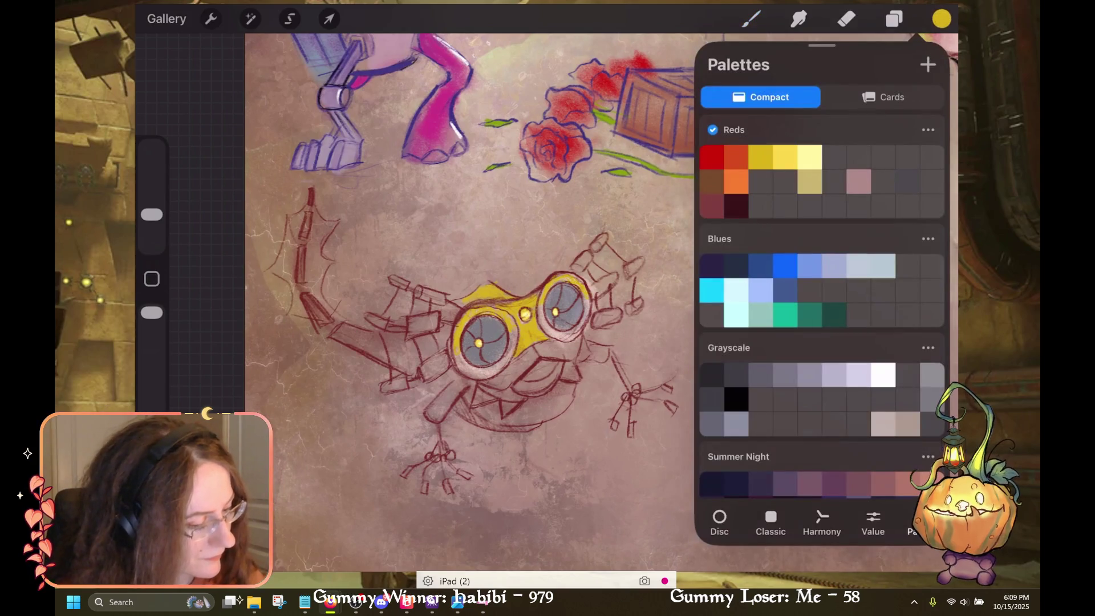
Brush yellow over the upper-left, lower-left and other left arm plates, after undoing and redoing a stroke
left_click(942, 19)
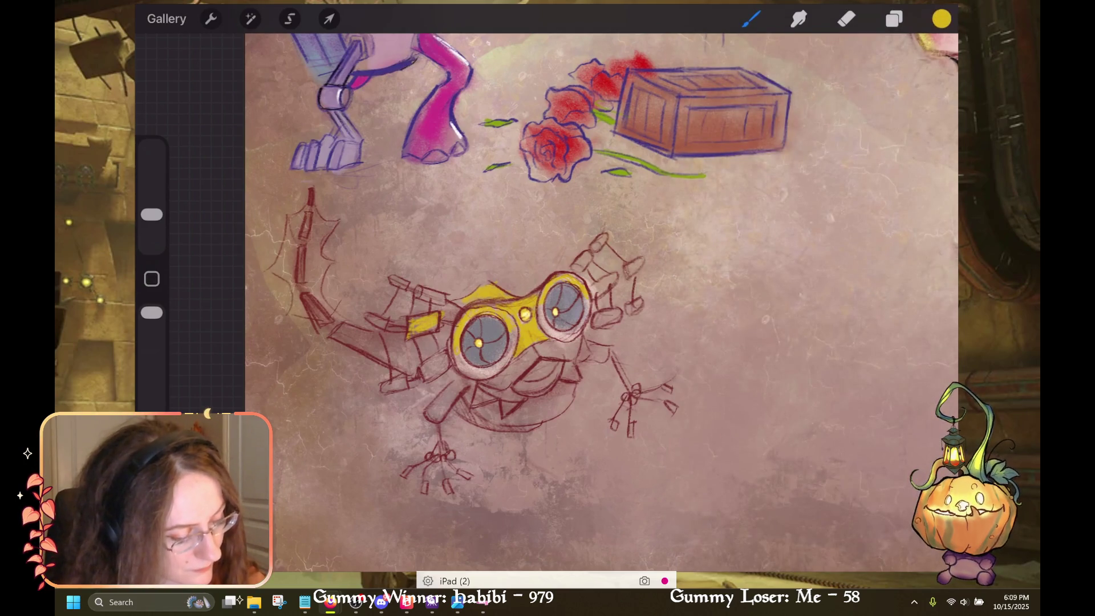
key("ctrl+z")
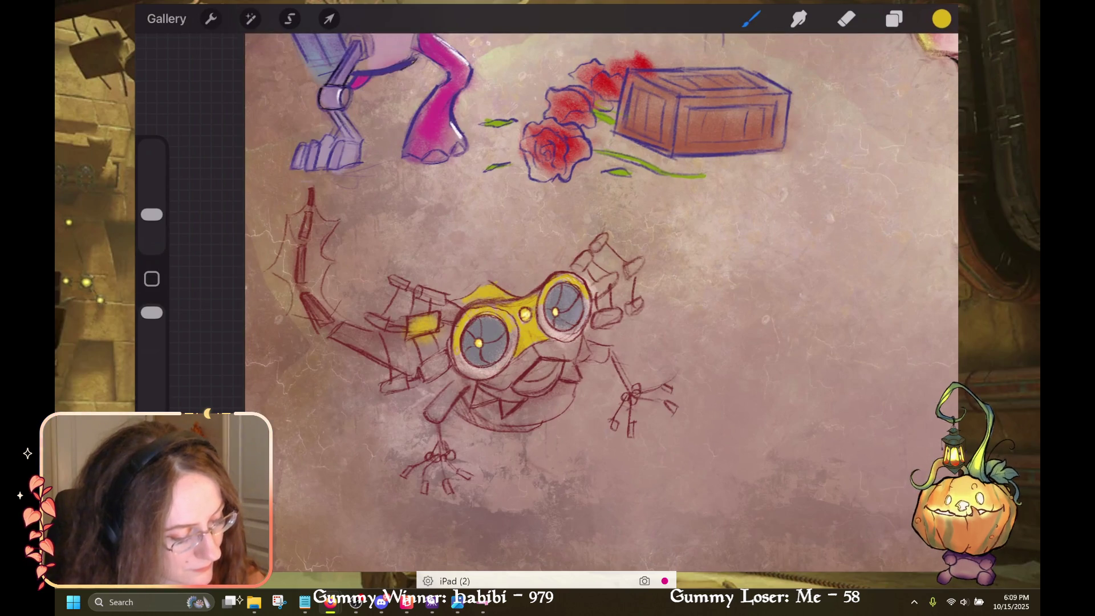
key("ctrl+shift+z")
left_click_drag(388, 277, 407, 285)
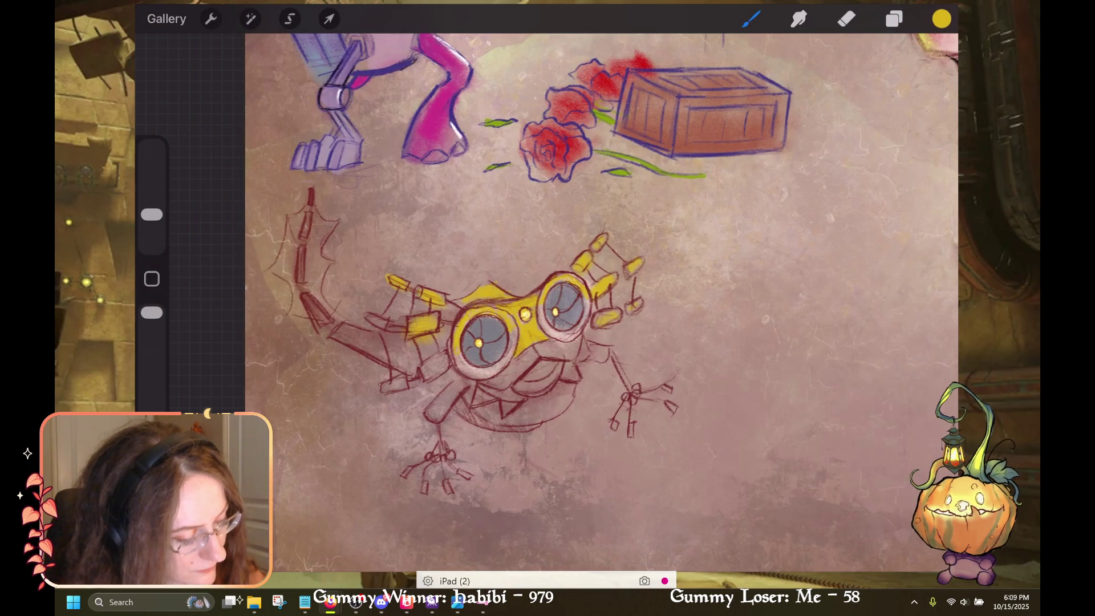
left_click_drag(425, 372, 445, 362)
left_click_drag(385, 388, 402, 383)
left_click_drag(368, 319, 387, 325)
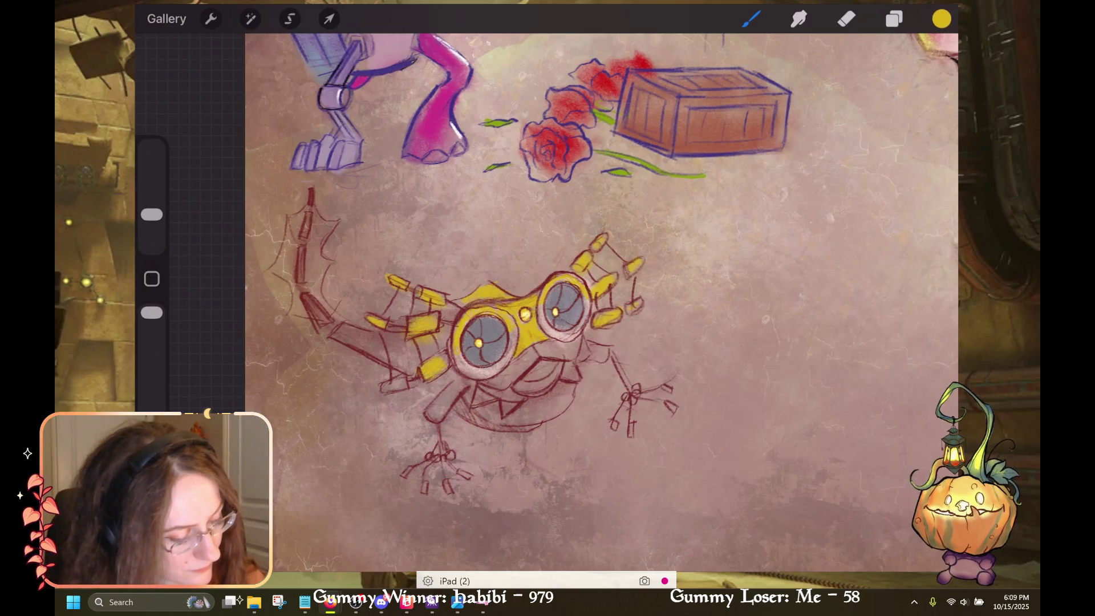
Pick deep red from the Reds palette and shade the upper-right limb and left arm plates
left_click(941, 19)
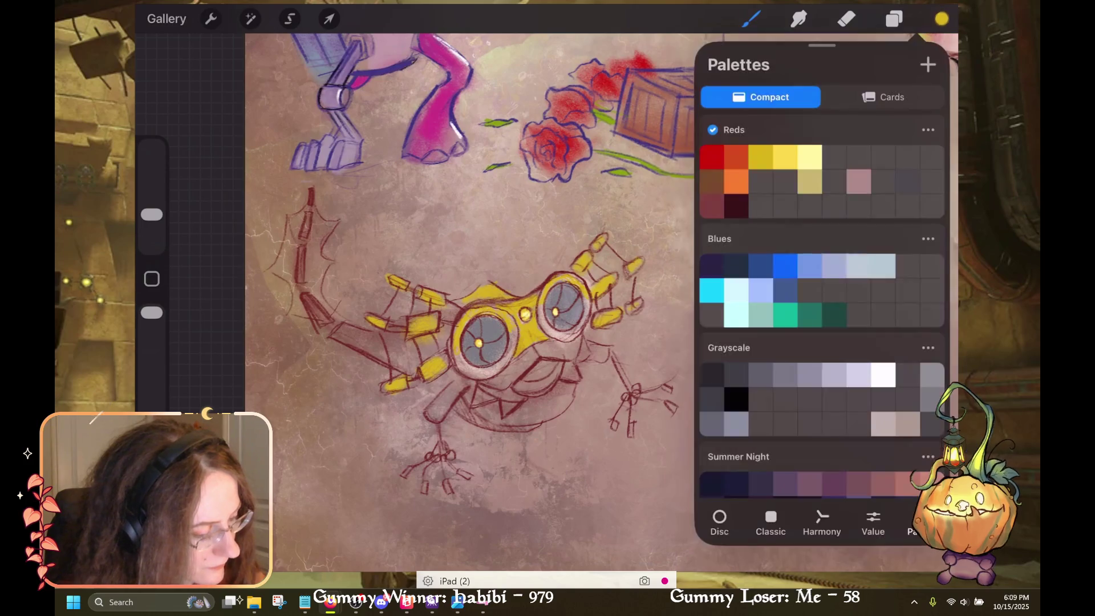
left_click(736, 157)
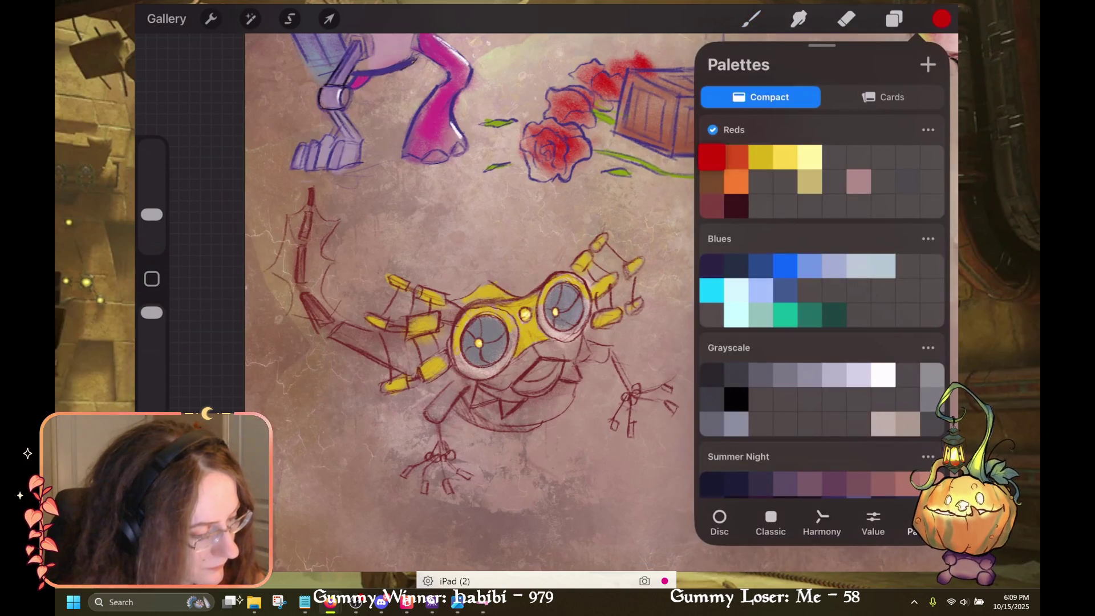
left_click(711, 157)
left_click(942, 19)
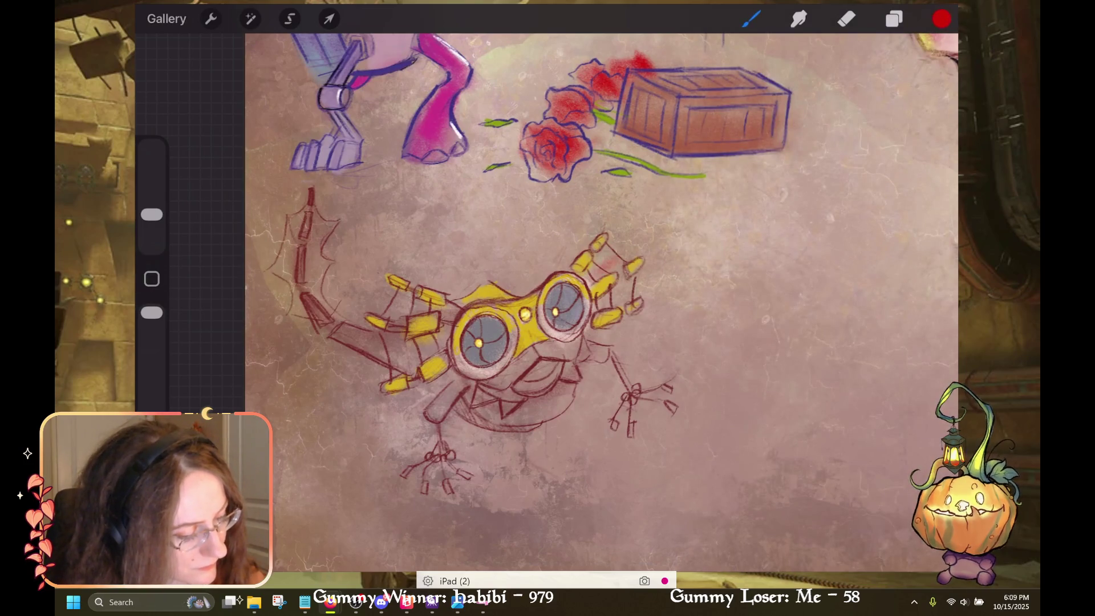
left_click_drag(590, 280, 607, 255)
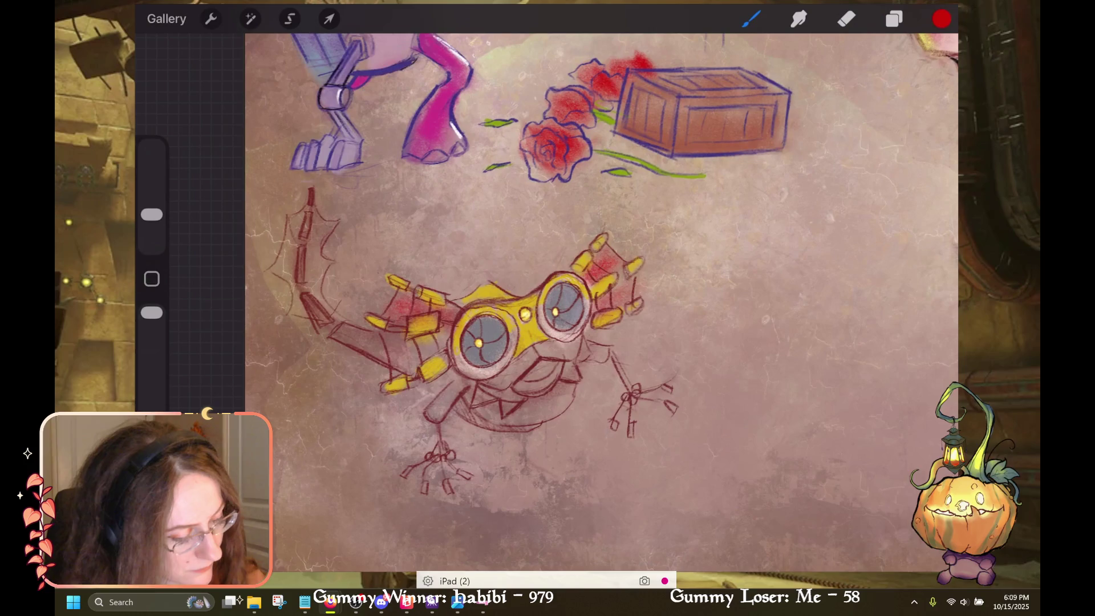
left_click_drag(399, 370, 448, 330)
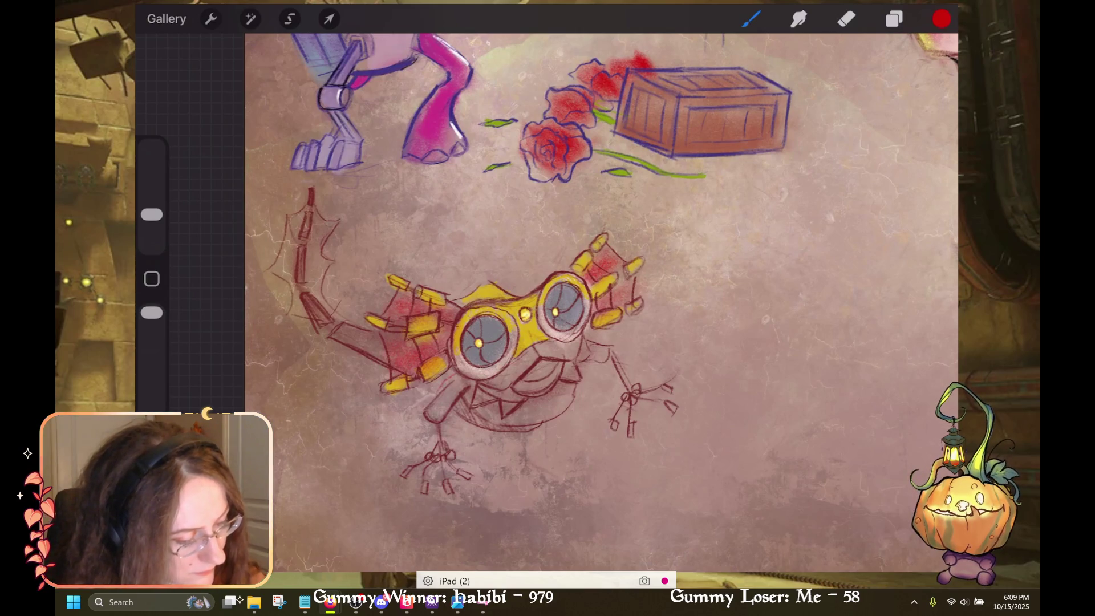
Paint red blush marks on both cheeks, then switch the colour to yellow
left_click_drag(453, 371, 424, 396)
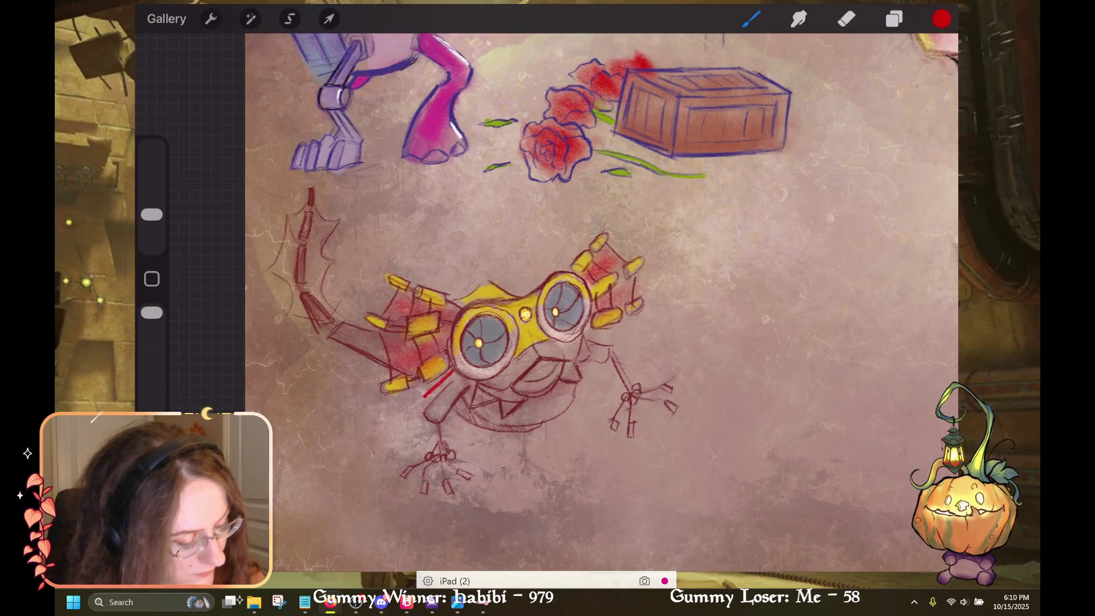
key("ctrl+z")
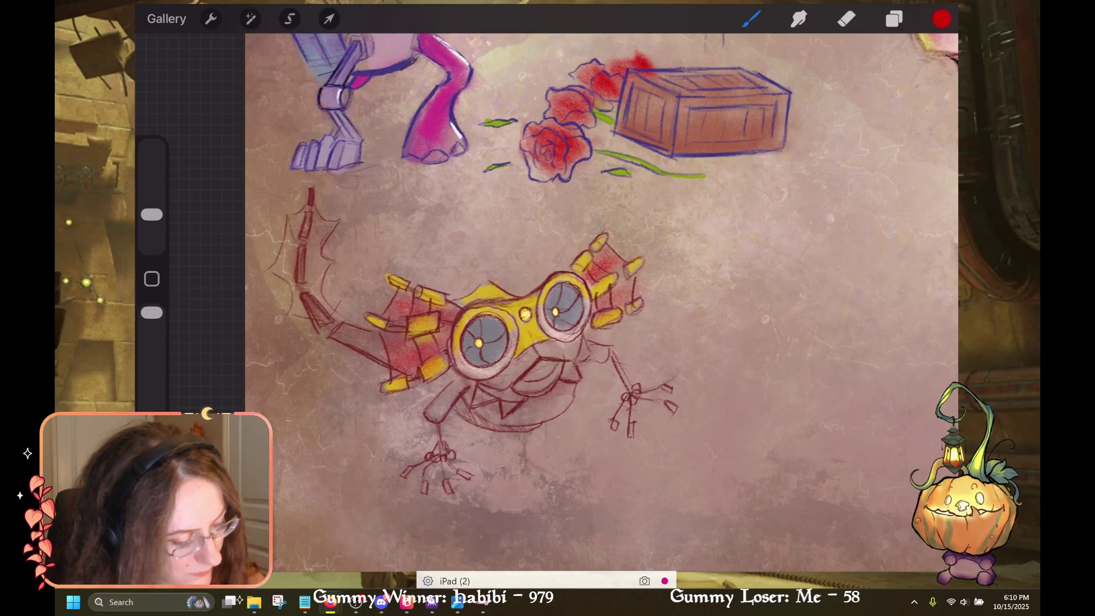
left_click_drag(454, 375, 431, 395)
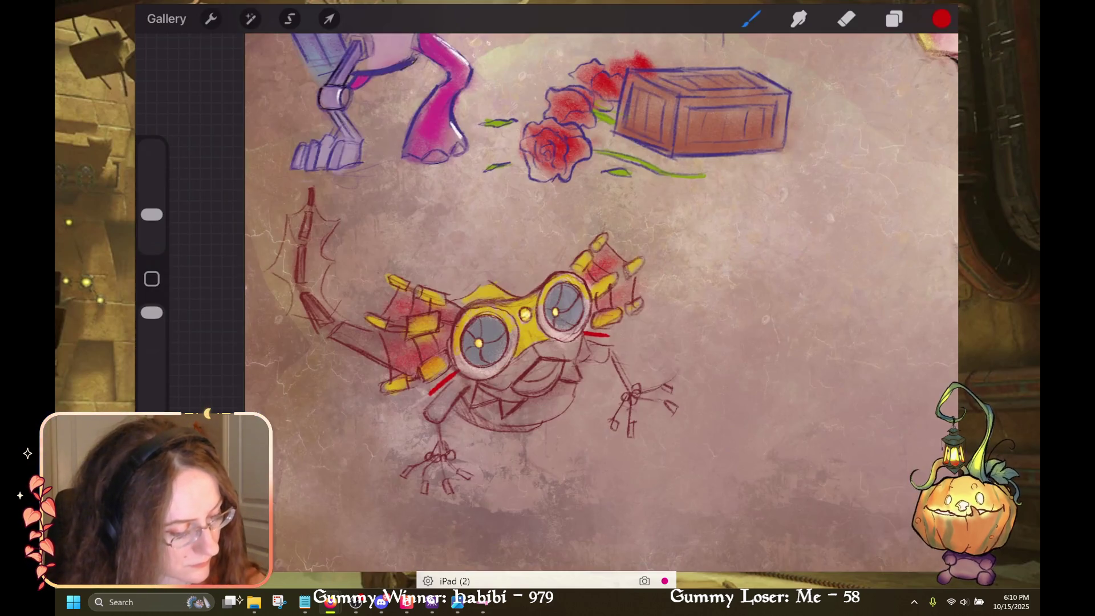
key("ctrl+z")
left_click_drag(452, 372, 442, 399)
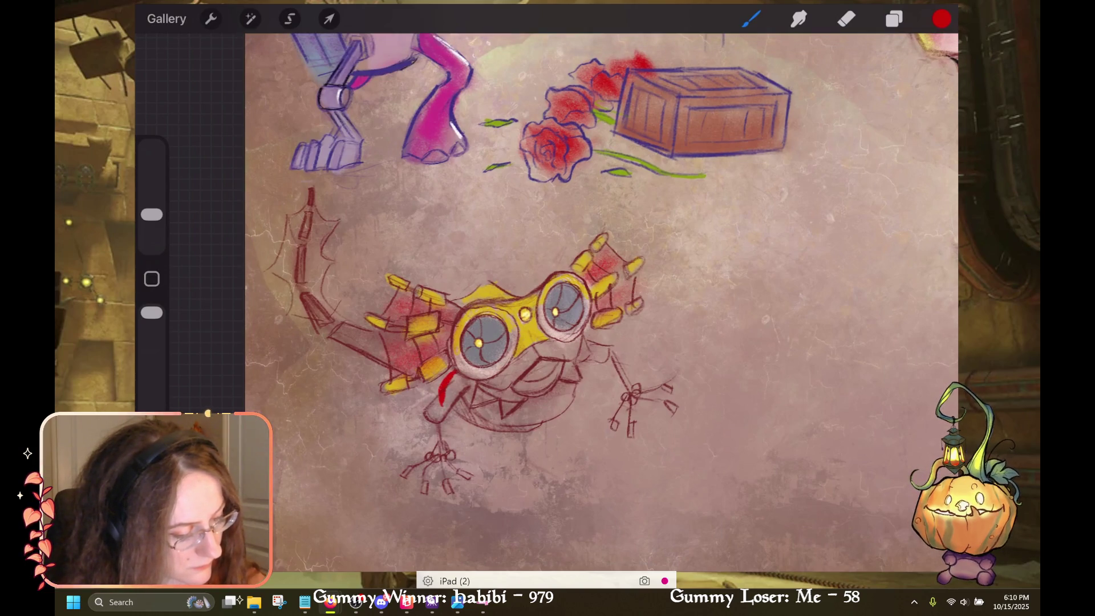
left_click_drag(583, 333, 602, 345)
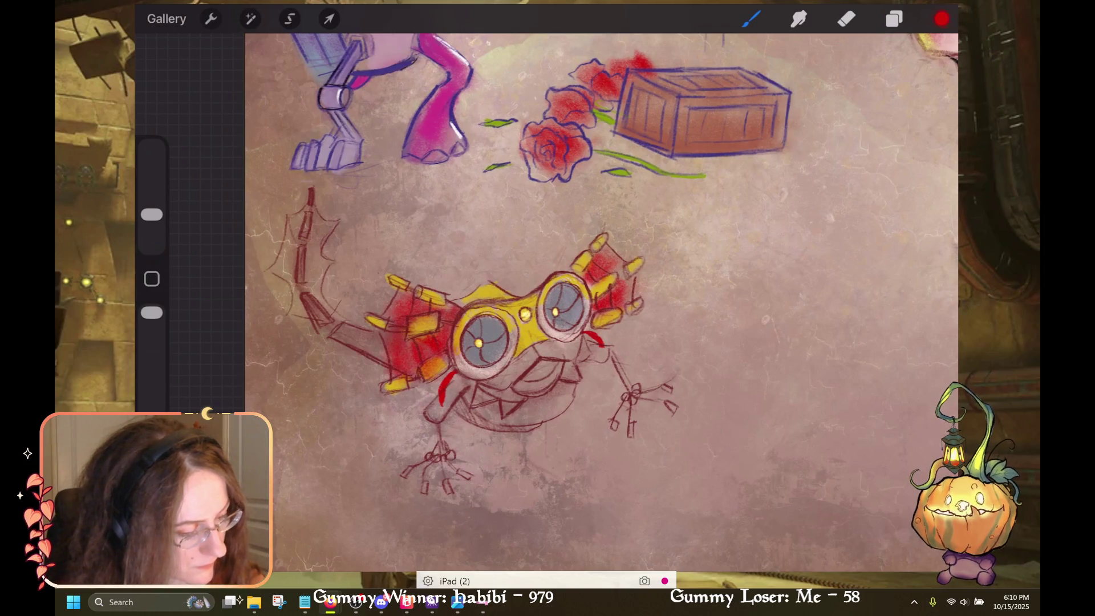
left_click(942, 18)
left_click(785, 158)
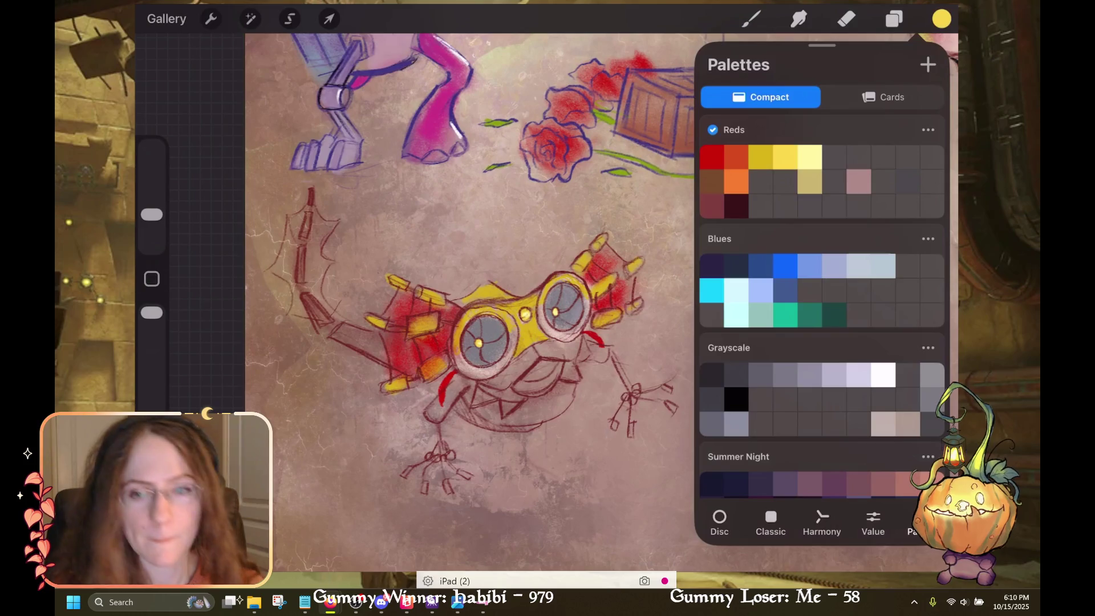
Lay the axolotl reference image from Firefox over the canvas for colouring the face and tail
left_click(752, 19)
scroll(627, 285, "up", 5)
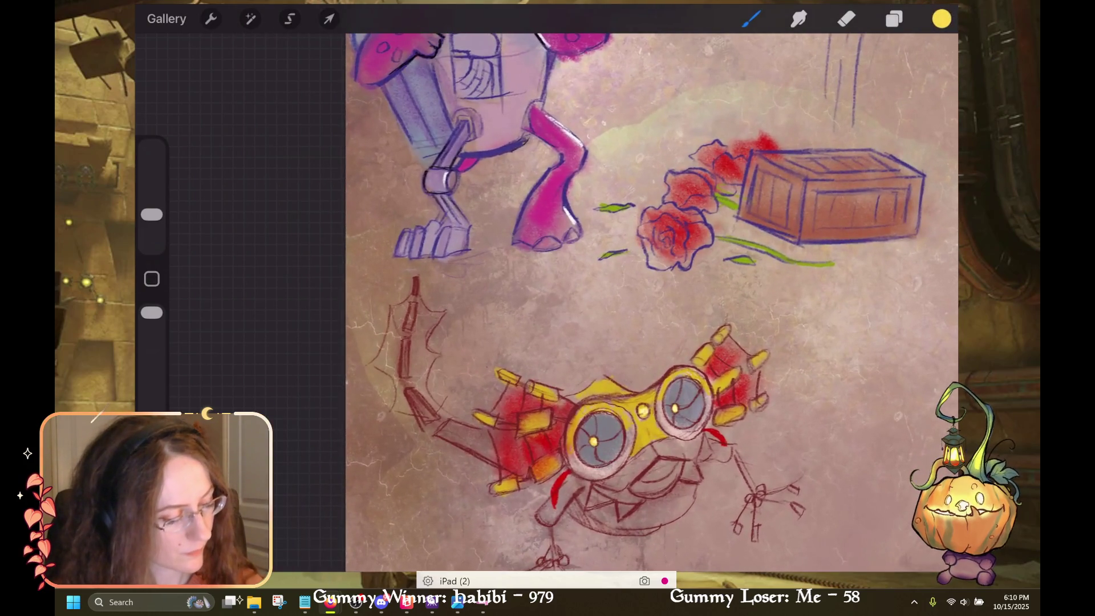
scroll(652, 302, "down", 2)
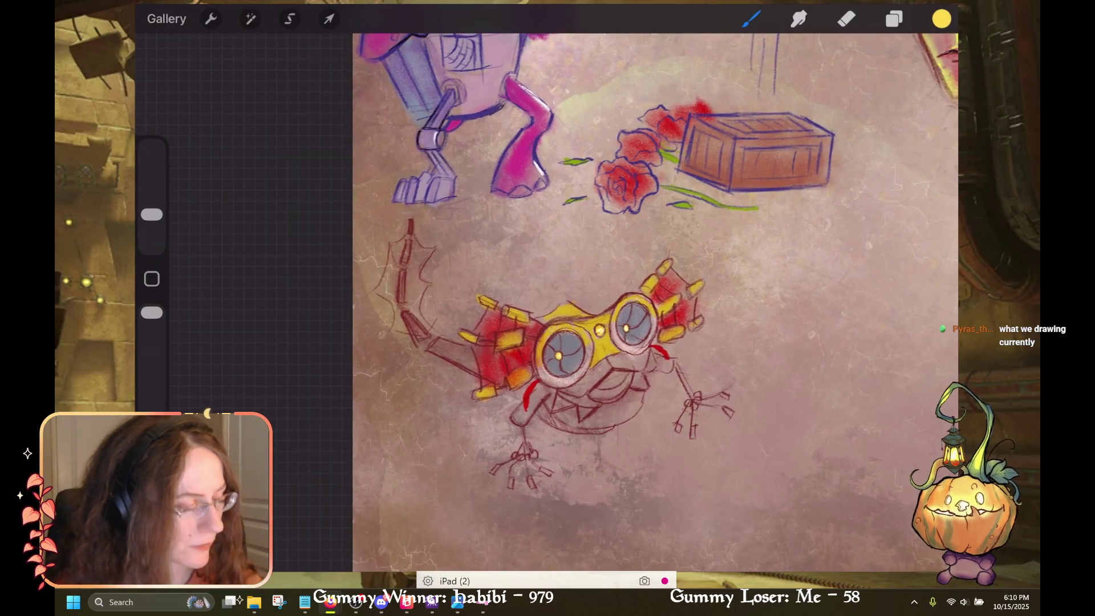
scroll(619, 302, "right", 3)
scroll(618, 302, "up", 1)
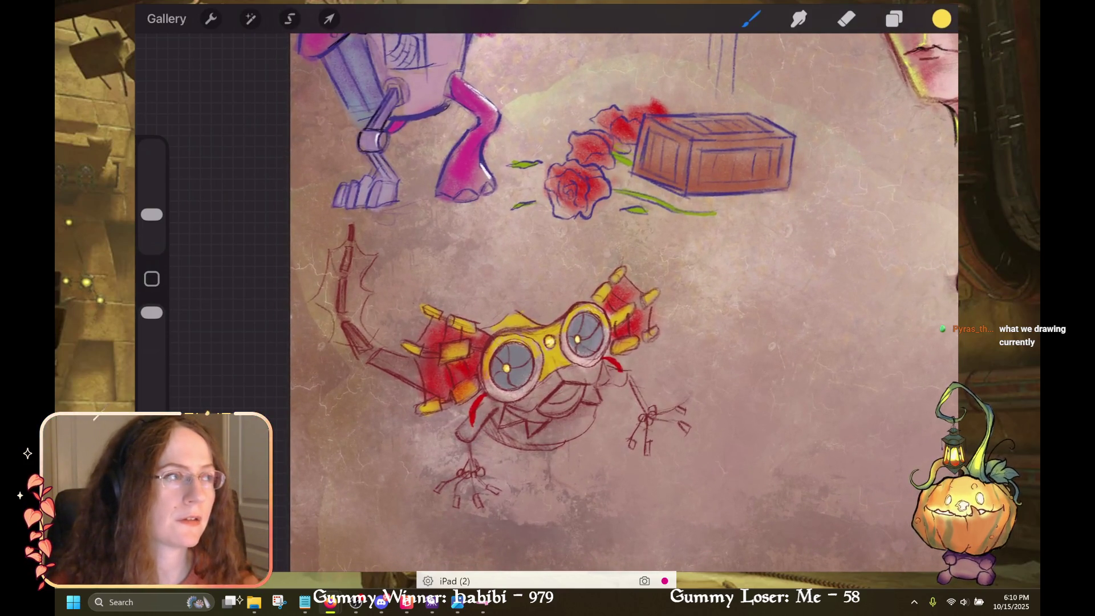
left_click_drag(914, 301, 682, 32)
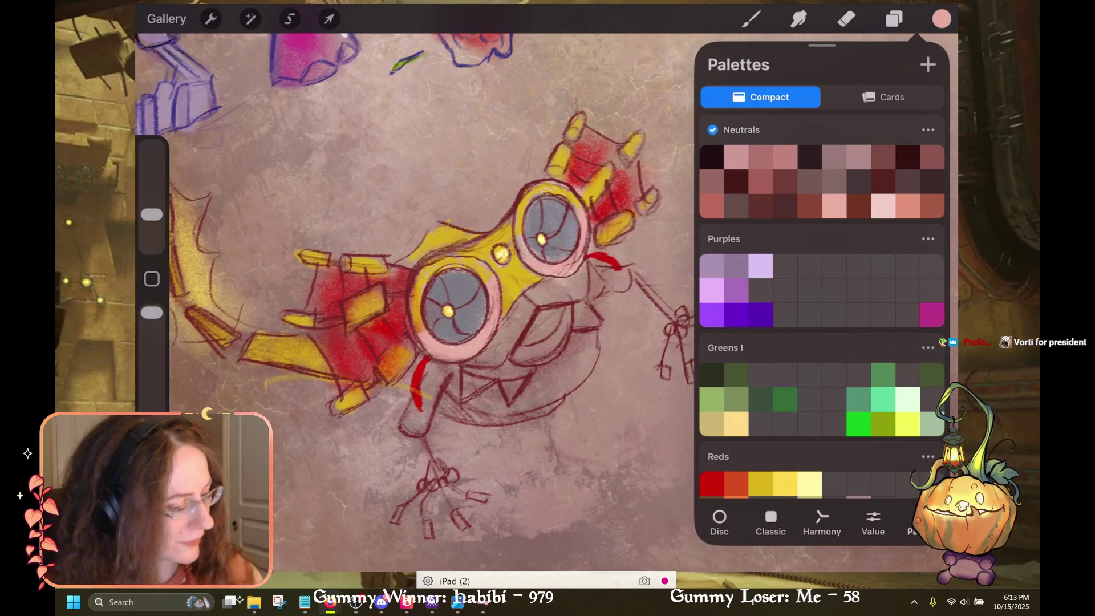
left_click(752, 19)
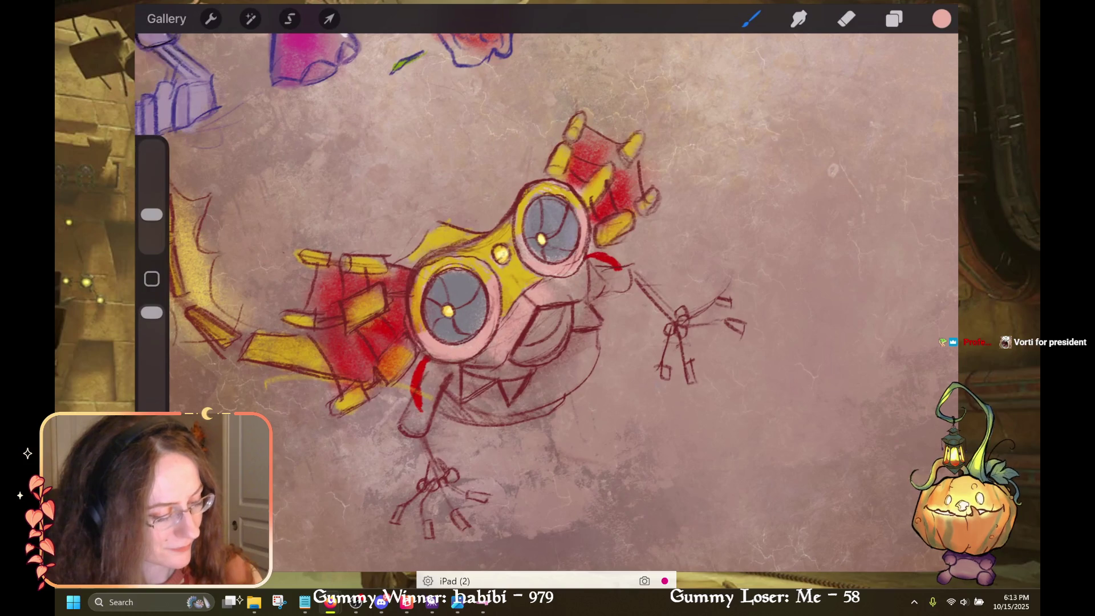
Brighten the pink on the creature's face and pick yellow from the Reds palette
left_click_drag(555, 283, 592, 305)
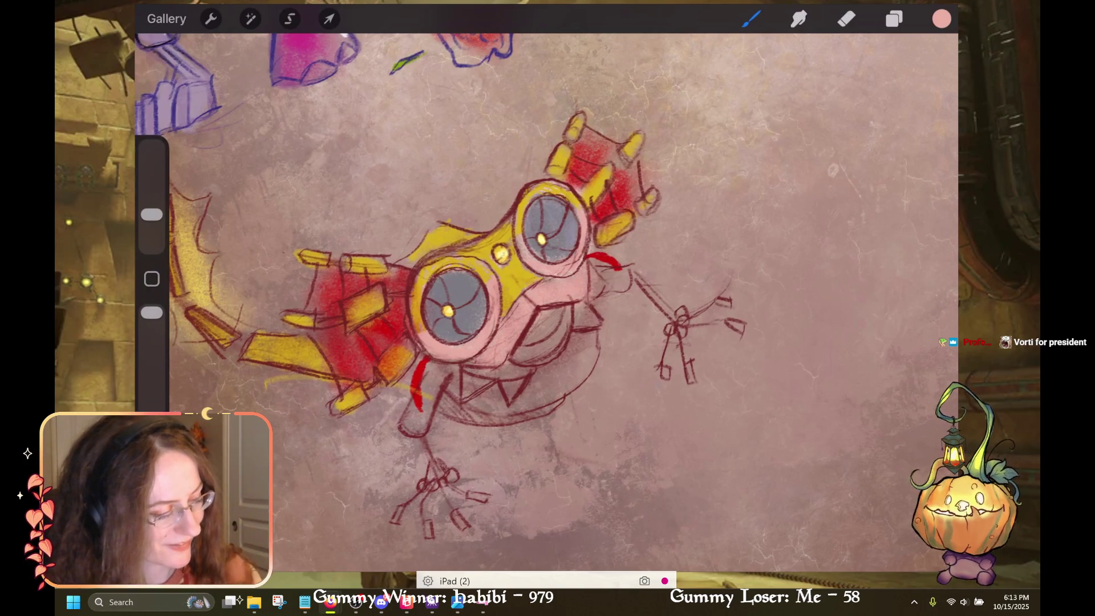
left_click(941, 19)
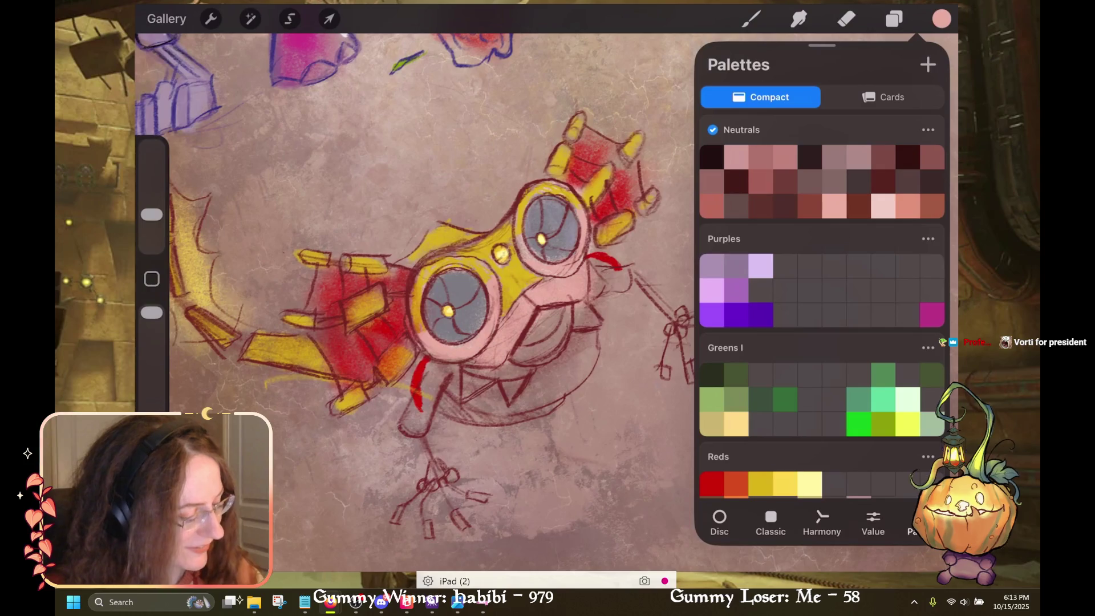
left_click(760, 484)
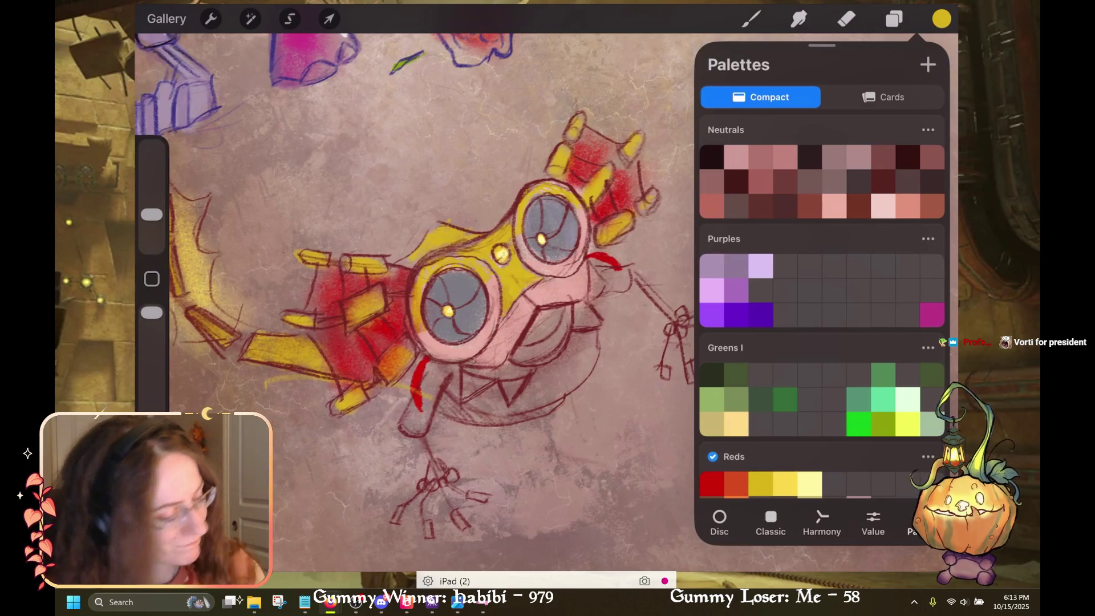
left_click(942, 19)
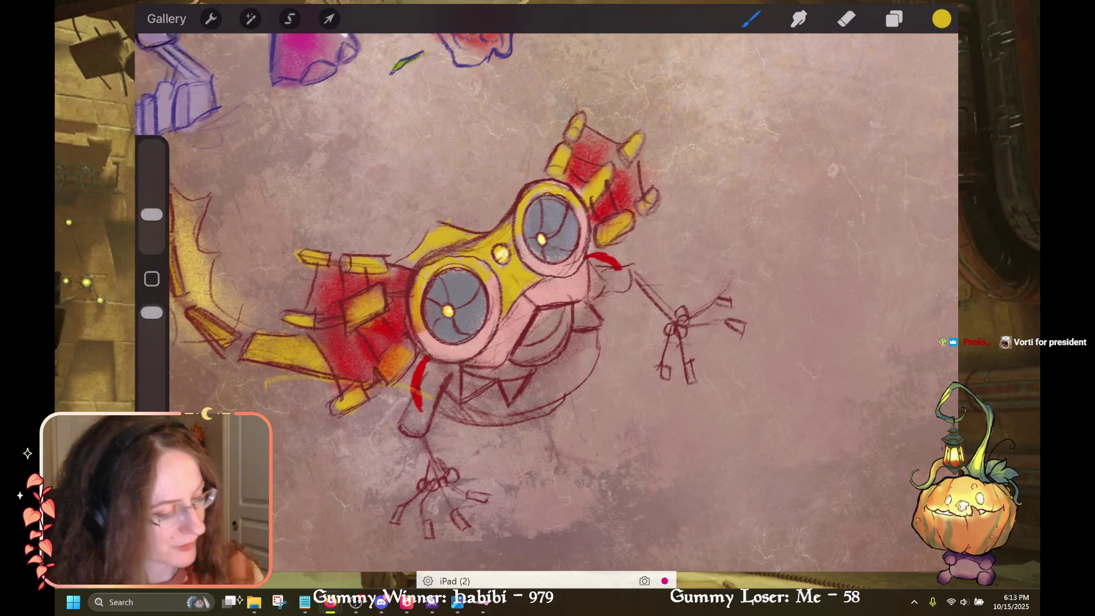
Shade inside the mouth and highlight the lower-left eye with a light lavender-white from Grayscale
left_click(942, 19)
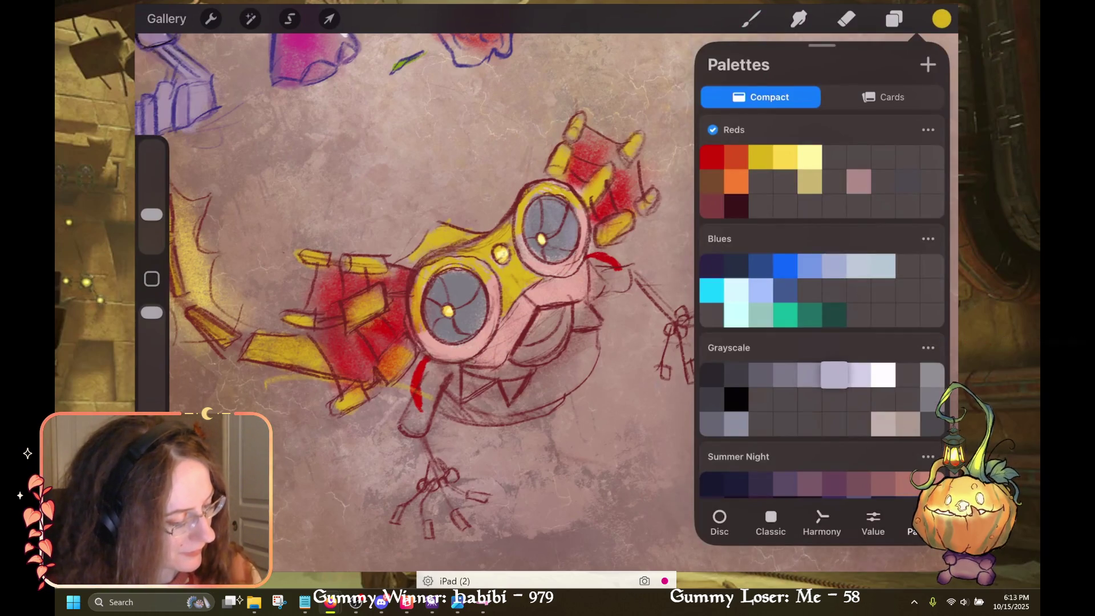
left_click(858, 375)
left_click(942, 19)
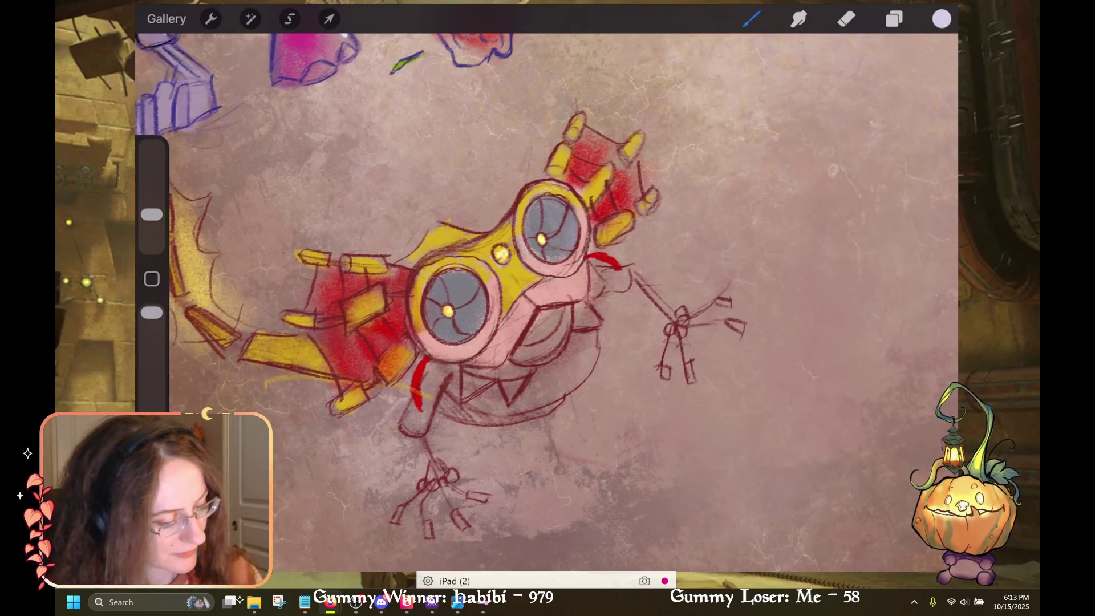
left_click_drag(530, 368, 567, 312)
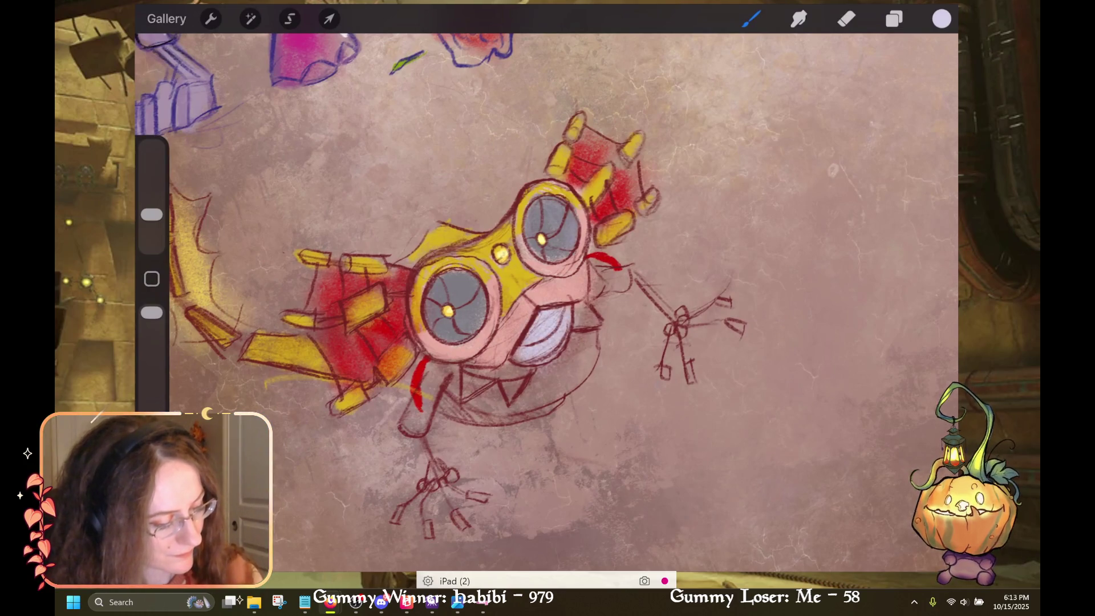
left_click_drag(453, 327, 471, 283)
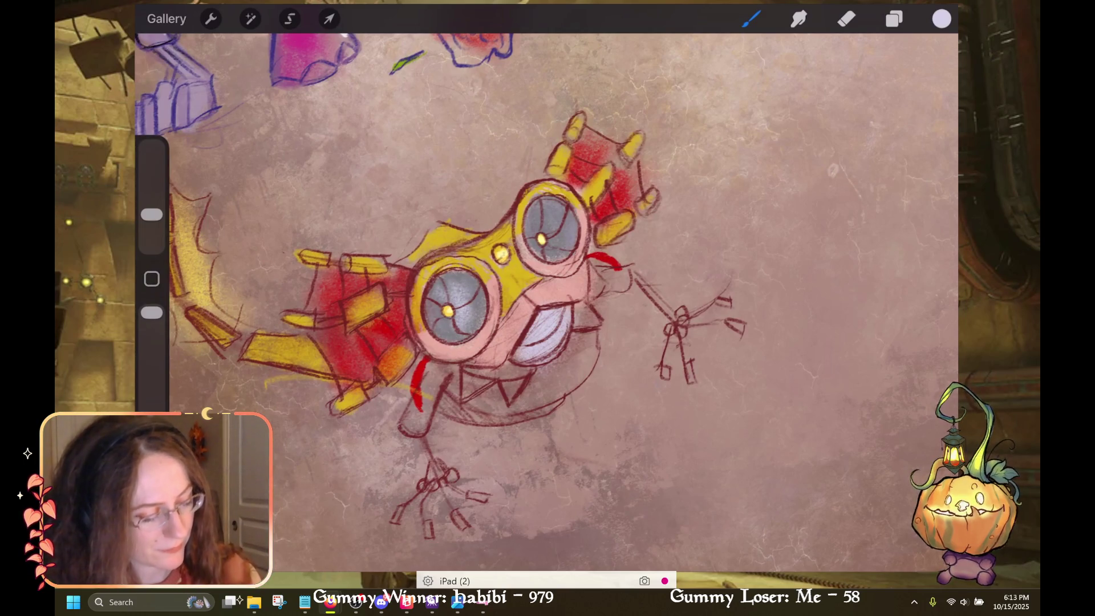
scroll(513, 296, "up", 5)
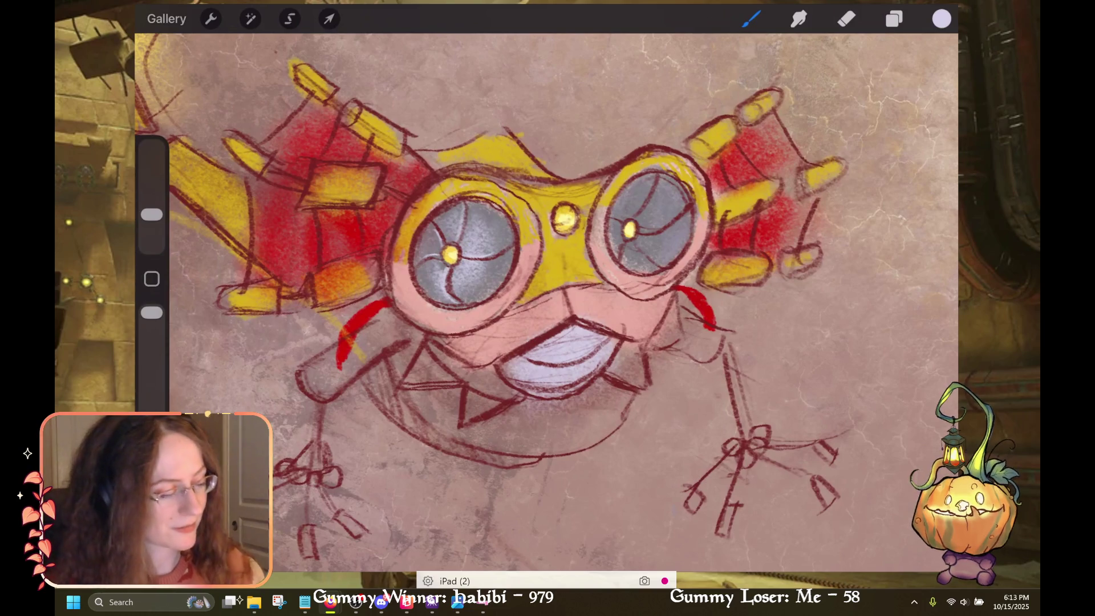
left_click_drag(547, 274, 421, 320)
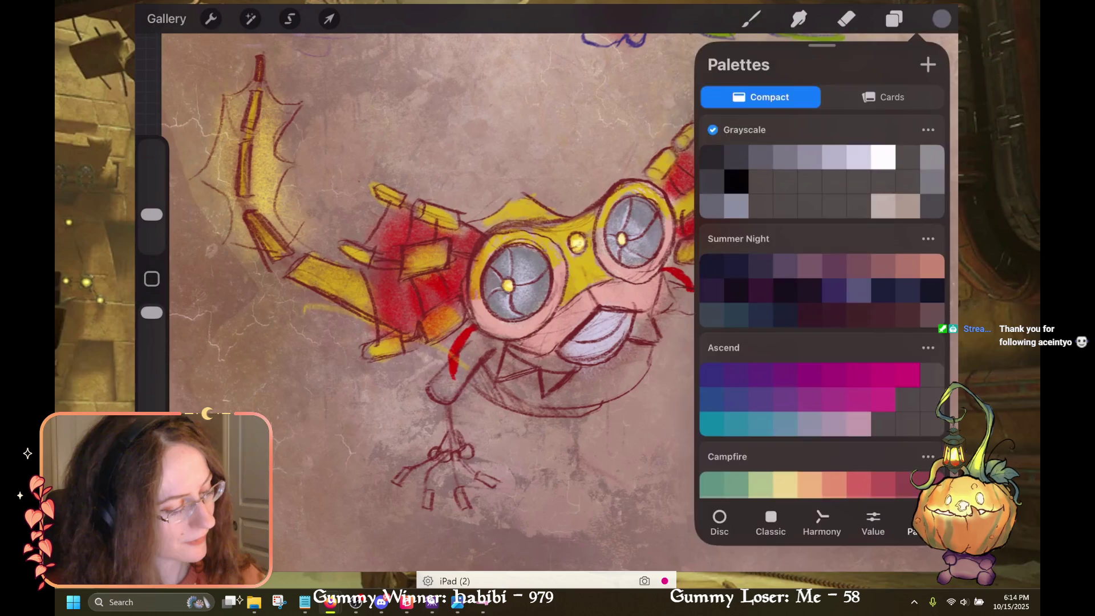
Paint grey shading strokes under the creature's mouth and lower body
left_click(751, 19)
left_click(942, 19)
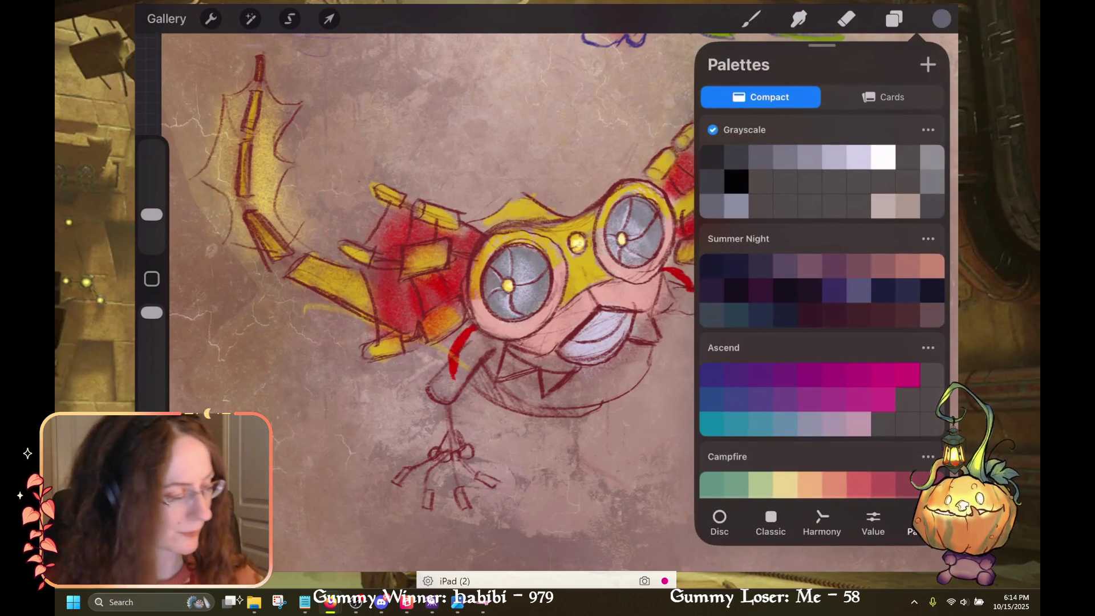
left_click(751, 19)
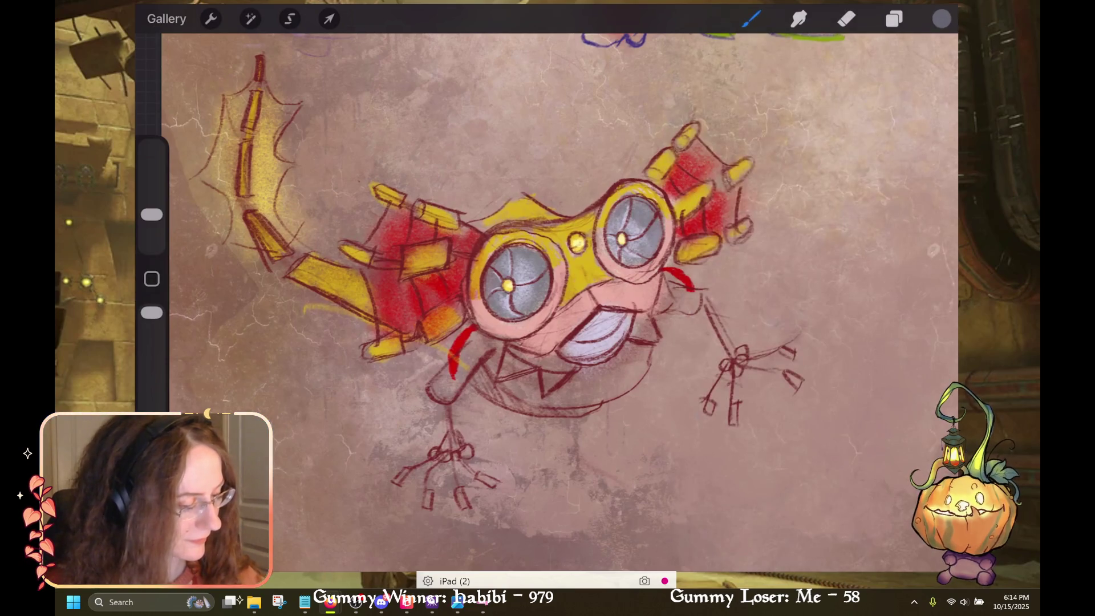
left_click(941, 19)
left_click(942, 18)
left_click_drag(588, 359, 630, 388)
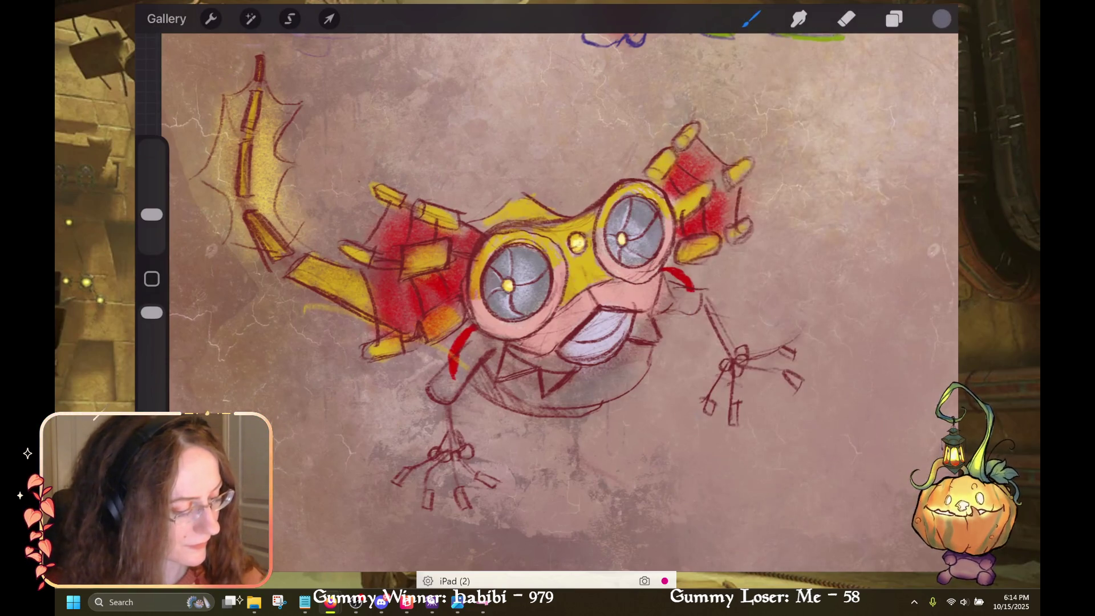
left_click_drag(502, 379, 530, 407)
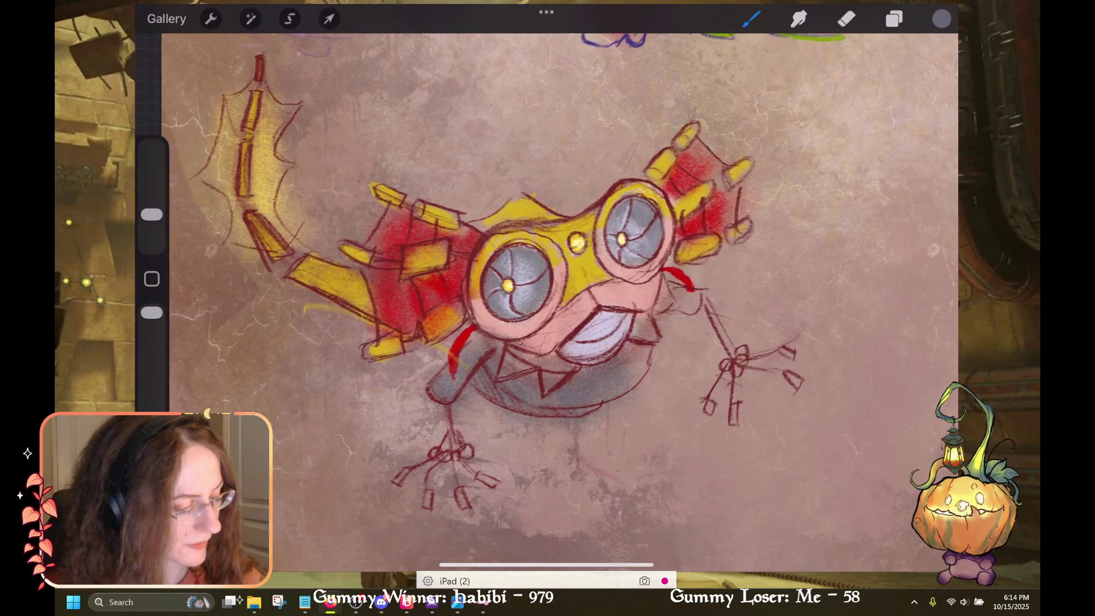
Paint the collar spikes in golden yellow from the Reds palette
left_click(942, 19)
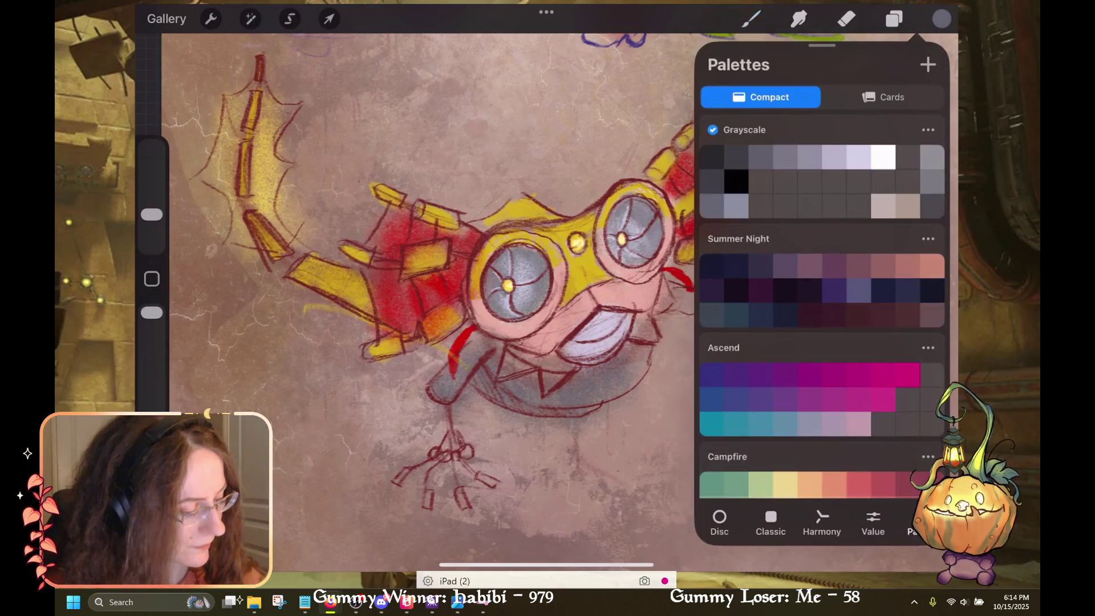
scroll(821, 308, "up", 10)
scroll(822, 307, "down", 3)
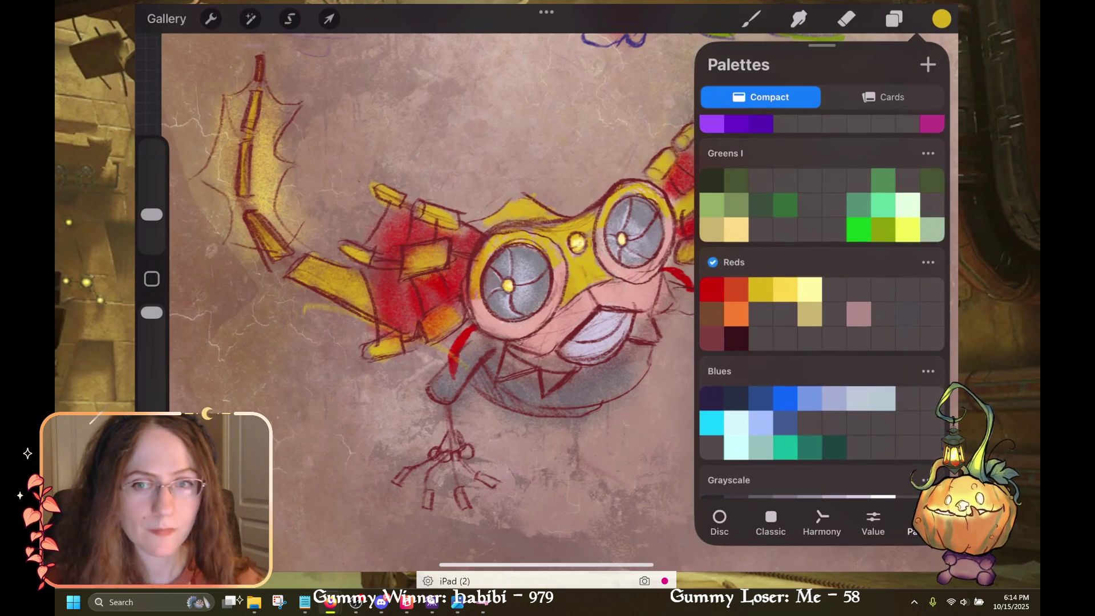
left_click(760, 289)
left_click(941, 18)
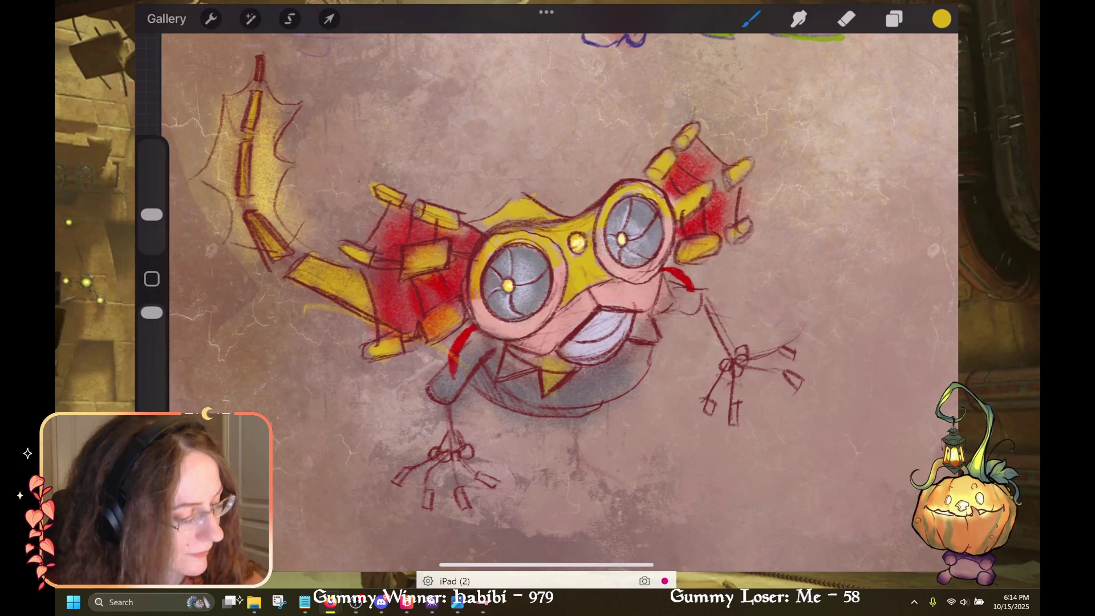
left_click_drag(501, 372, 512, 365)
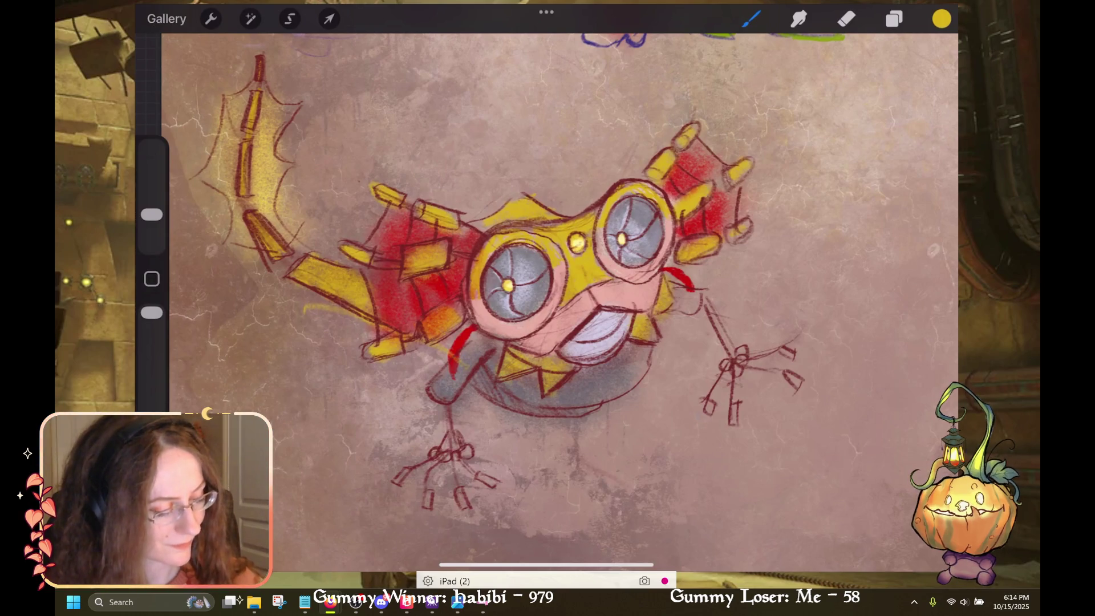
mouse_move(461, 373)
left_mouse_down()
mouse_move(486, 343)
mouse_move(435, 398)
left_mouse_up()
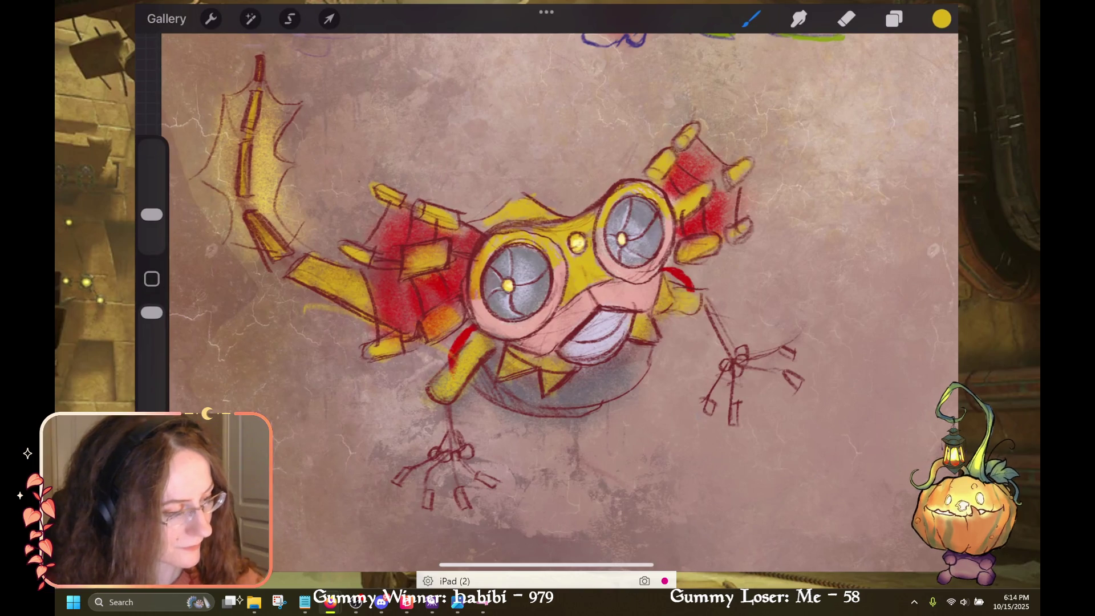
Switch the painting colour back to a grey
left_click(941, 18)
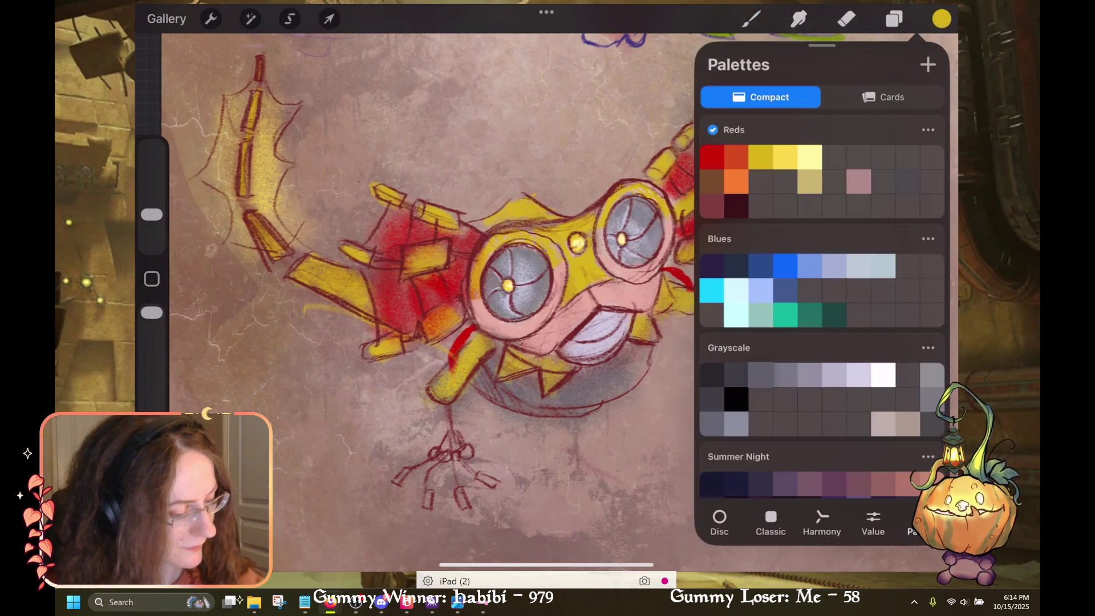
left_click(761, 375)
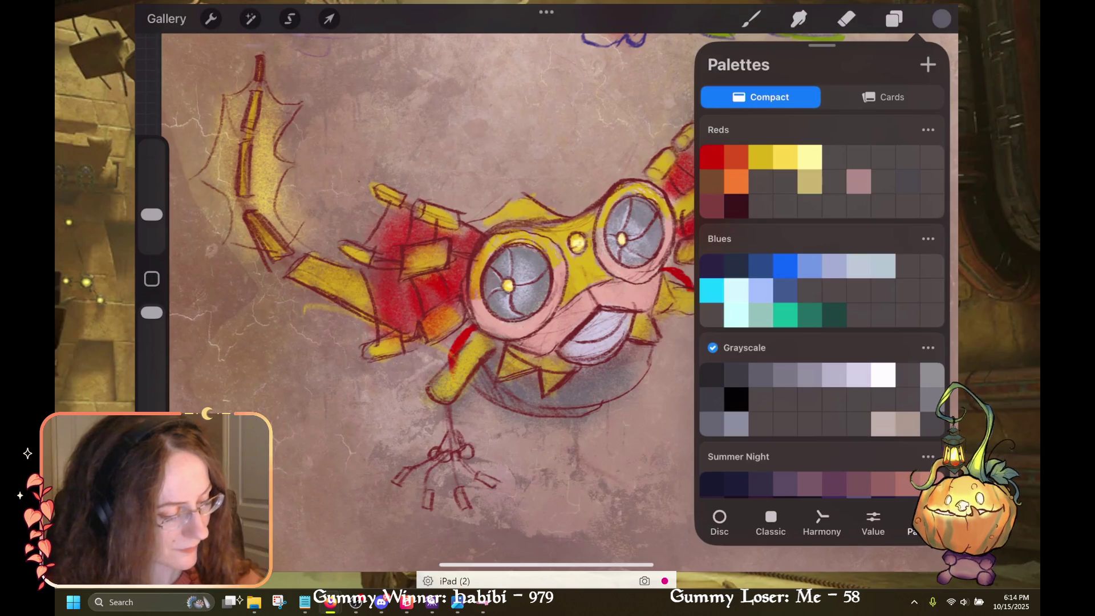
left_click(751, 19)
Shade the right leg and foot joint with grey strokes
left_click_drag(706, 298, 729, 342)
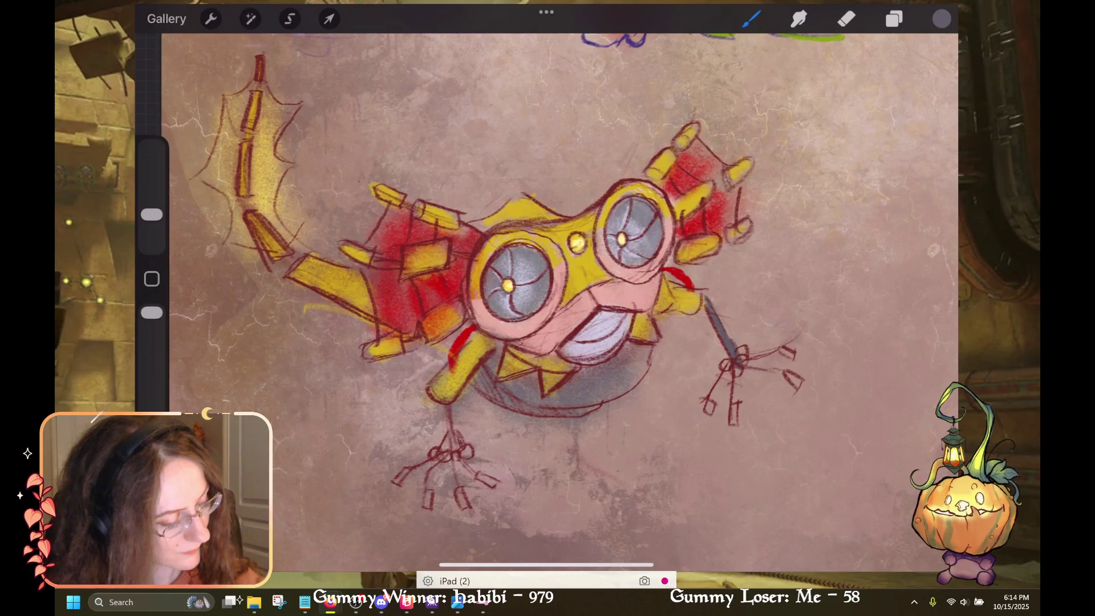
left_click_drag(735, 373, 746, 353)
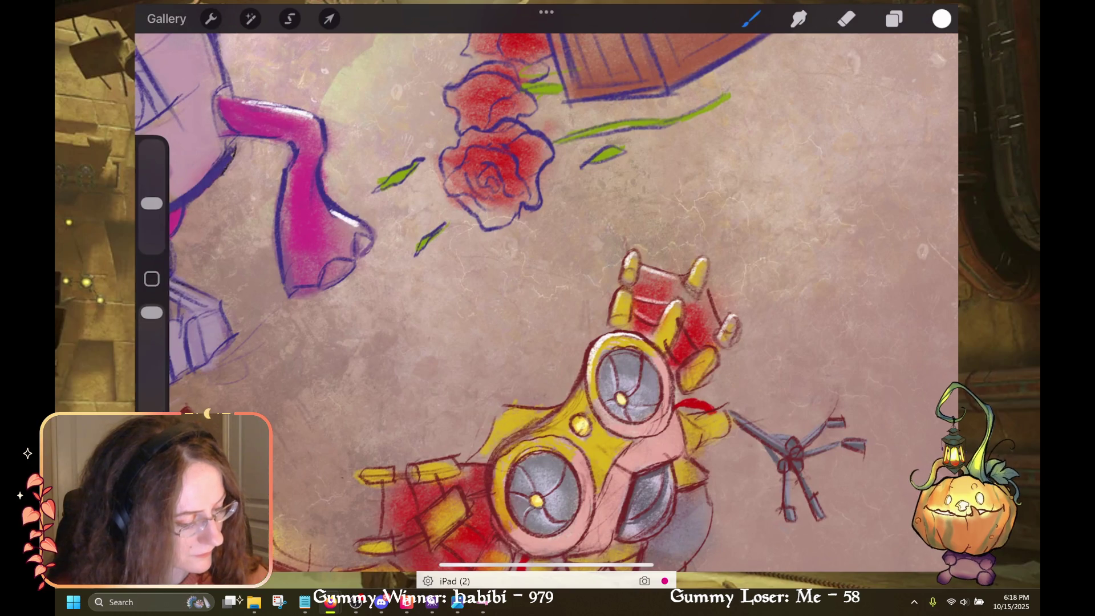
key("ctrl+z")
key("ctrl+shift+z")
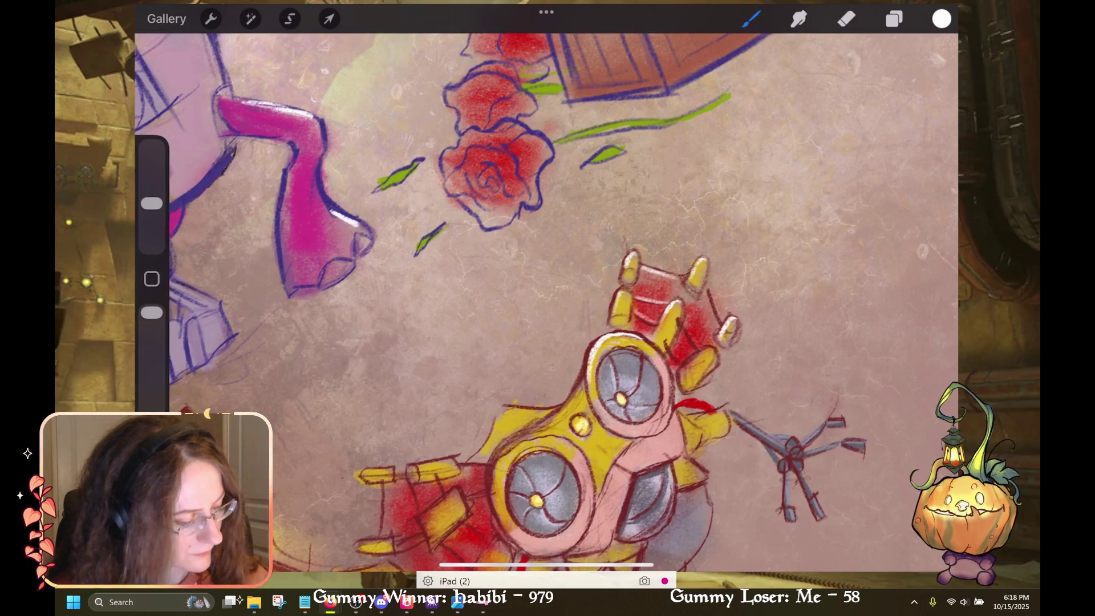
scroll(547, 302, "up", 2)
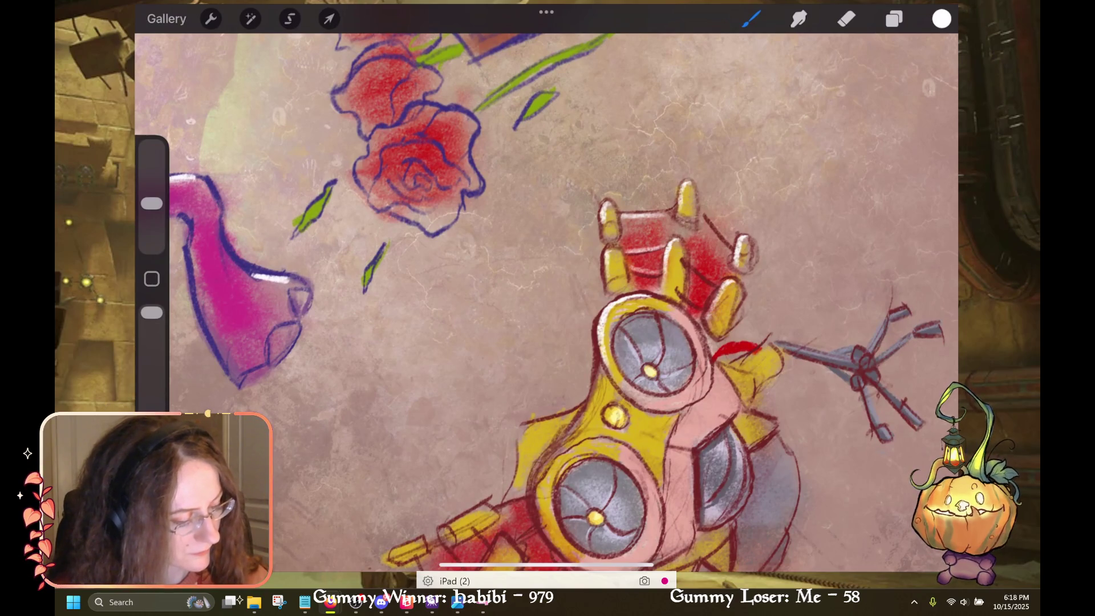
scroll(546, 303, "down", 3)
scroll(546, 302, "up", 1)
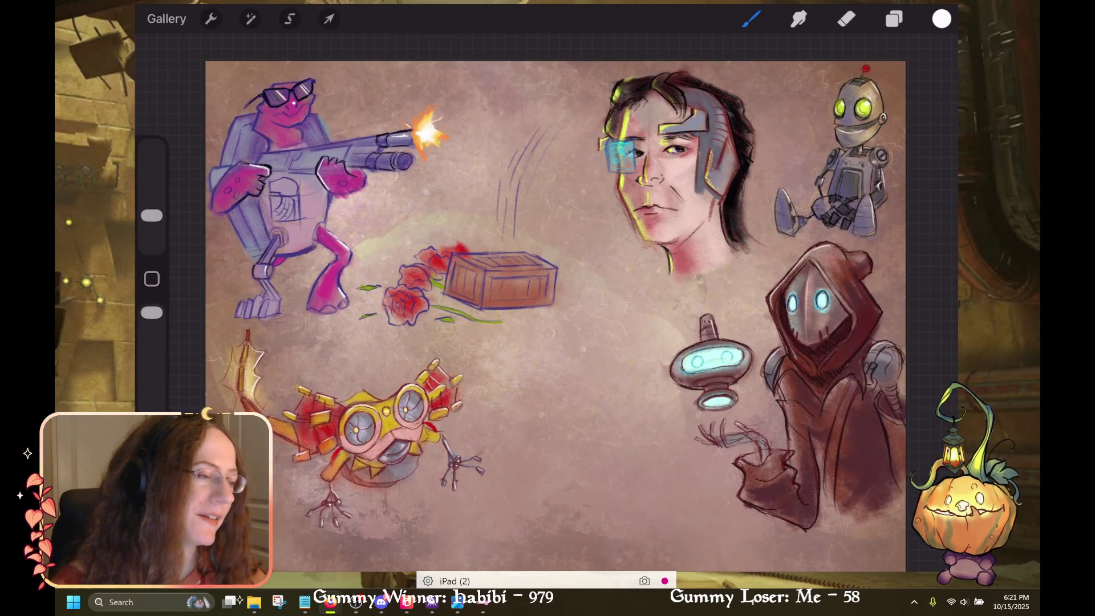
key("alt+Tab")
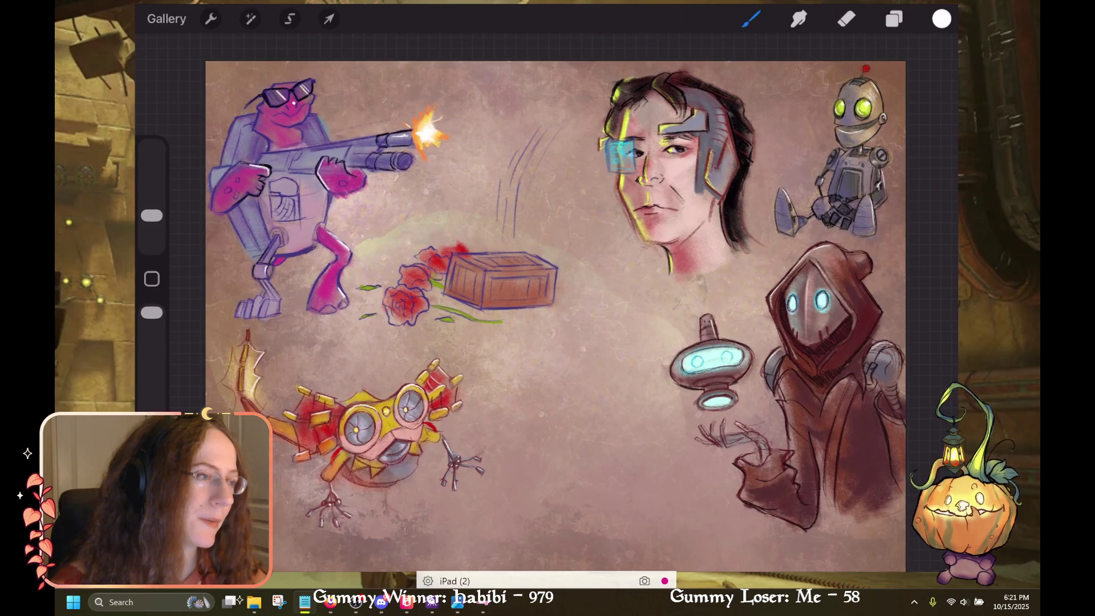
key("alt+Tab")
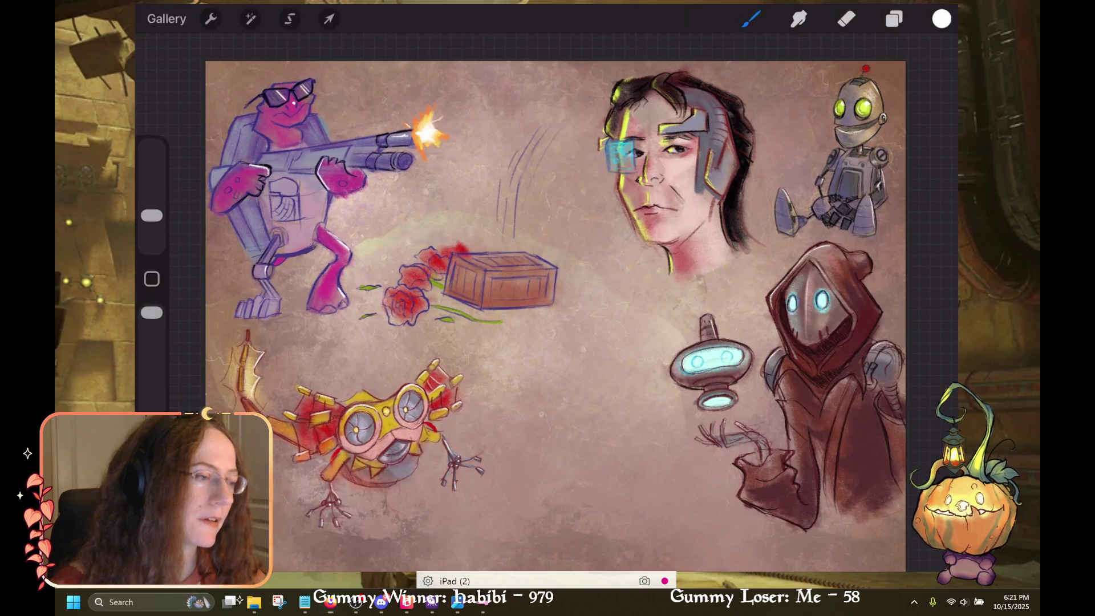
key("super+d")
key("super+d")
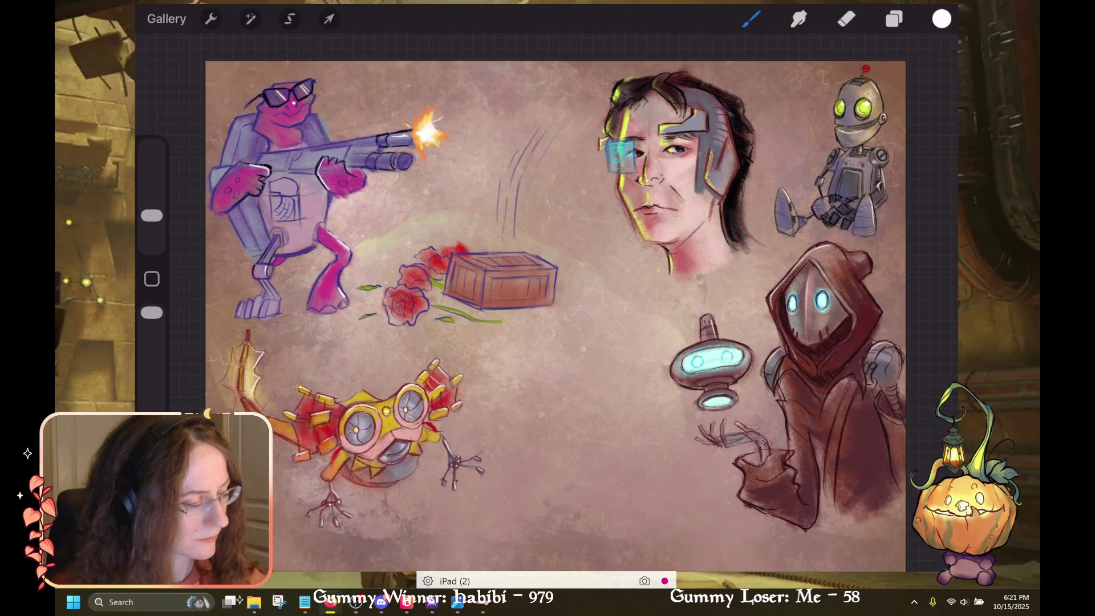
Pick a dark grey from the Grayscale palette, then open options for the lime-green swatch
scroll(556, 317, "up", 3)
left_click(941, 19)
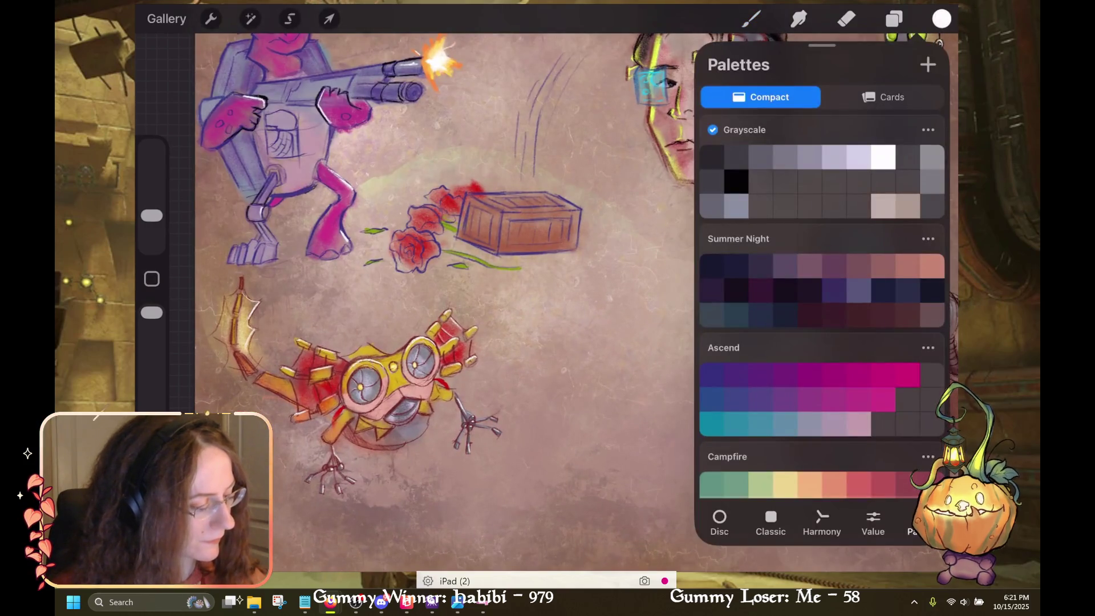
scroll(821, 307, "up", 2)
left_click(761, 242)
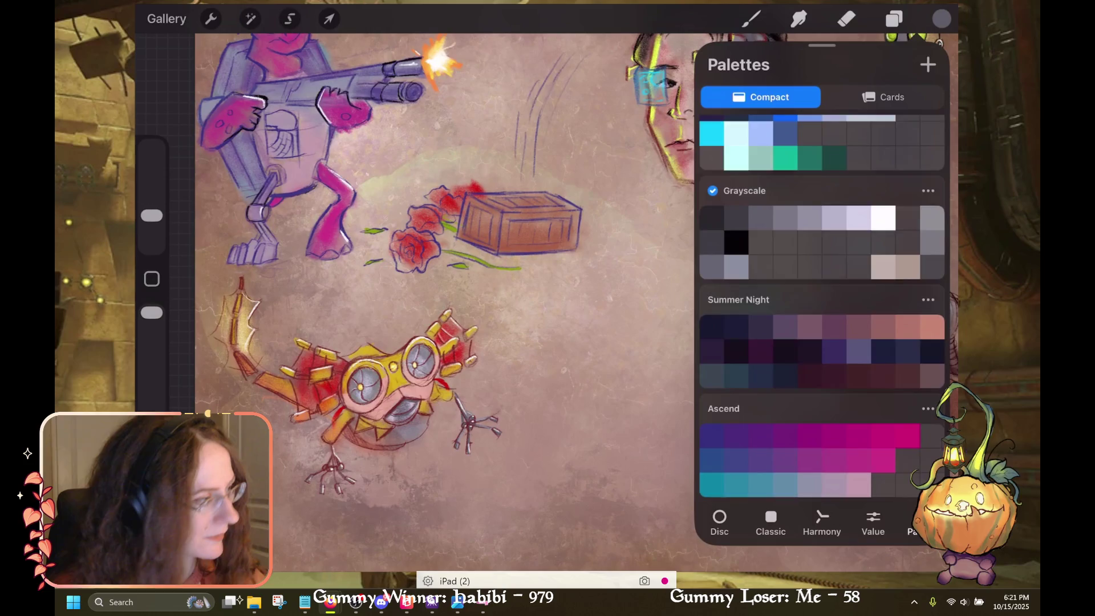
scroll(821, 306, "up", 6)
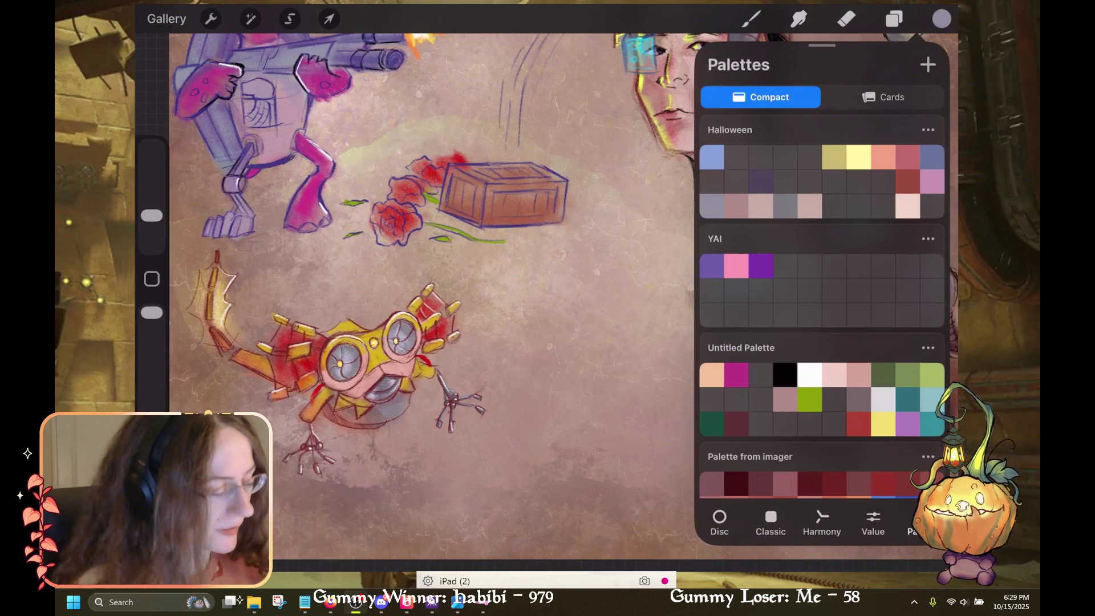
left_click(809, 399)
Delete the lime-green swatch from the Untitled Palette
left_click(684, 432)
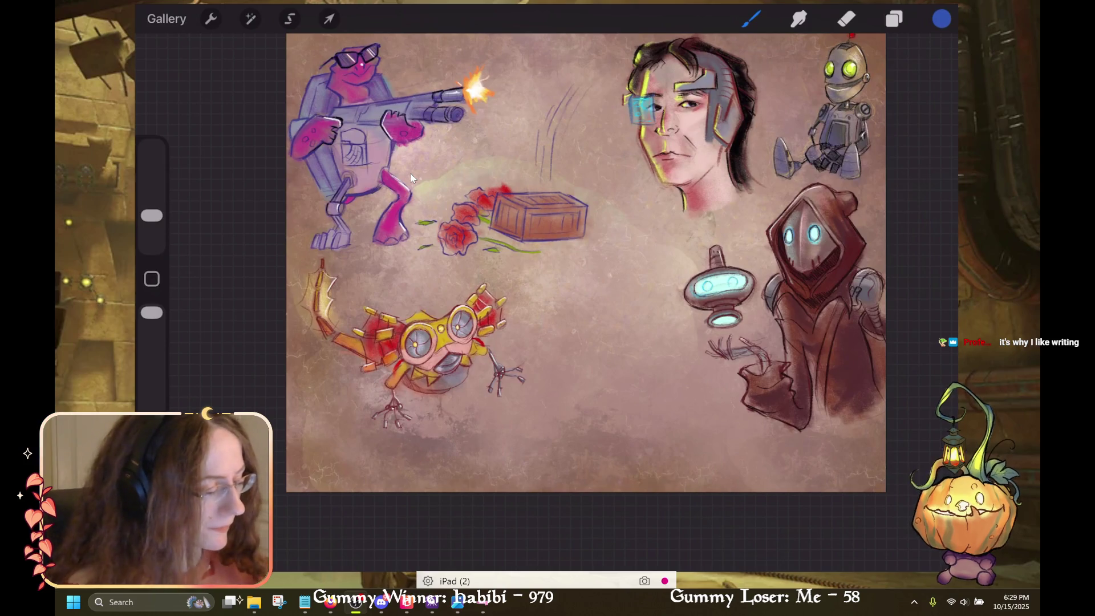
left_click(942, 18)
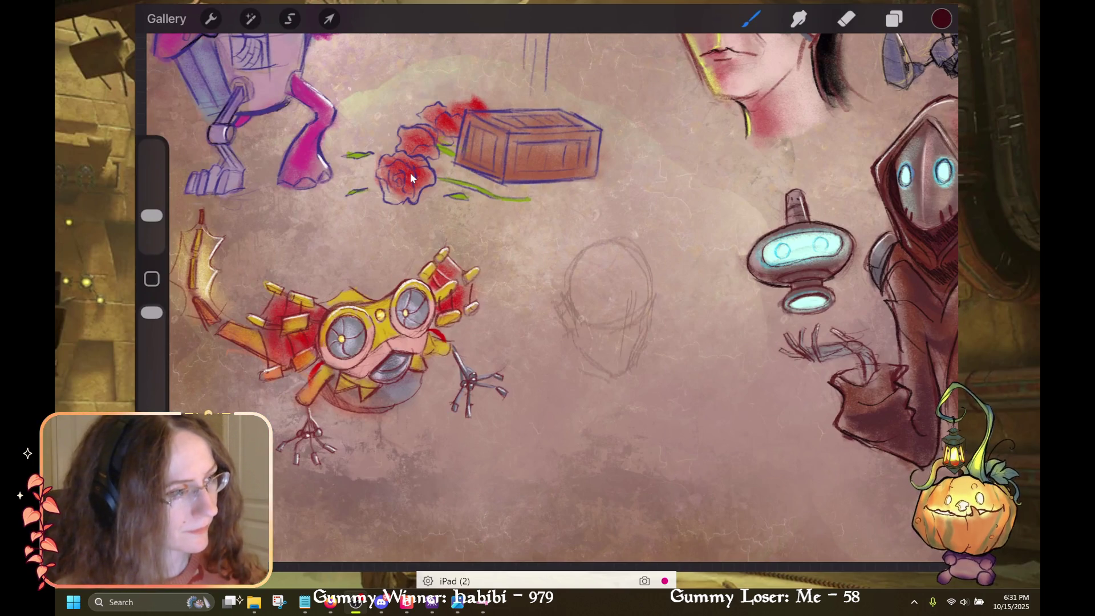
Undo the last pencil stroke on the rough head outline
key("ctrl+z")
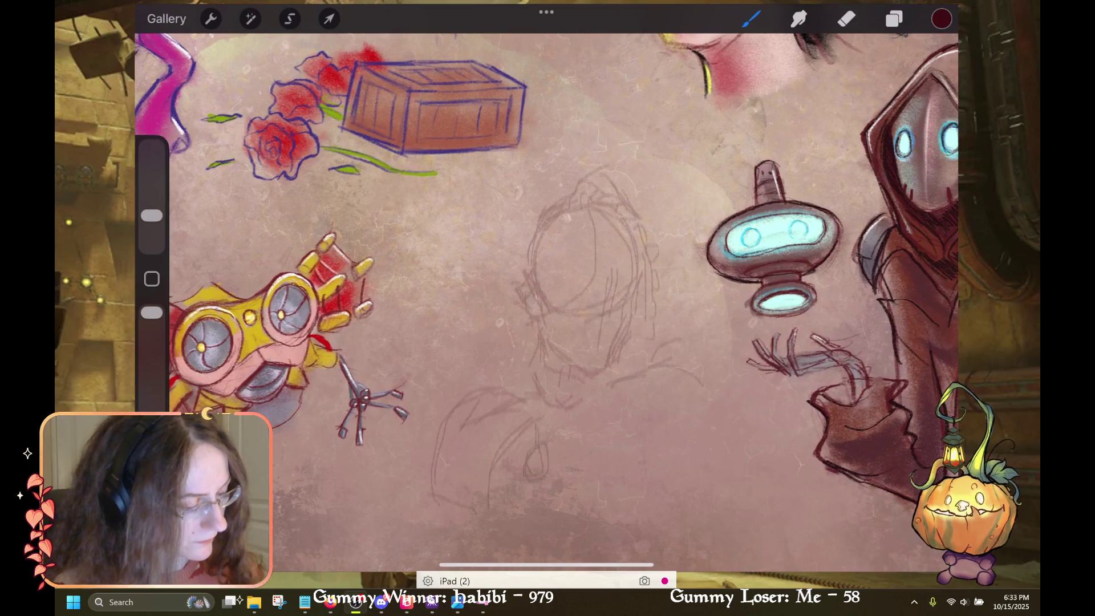
Switch between eraser and pencil, then undo the recent strokes on the sketched face
scroll(547, 285, "up", 2)
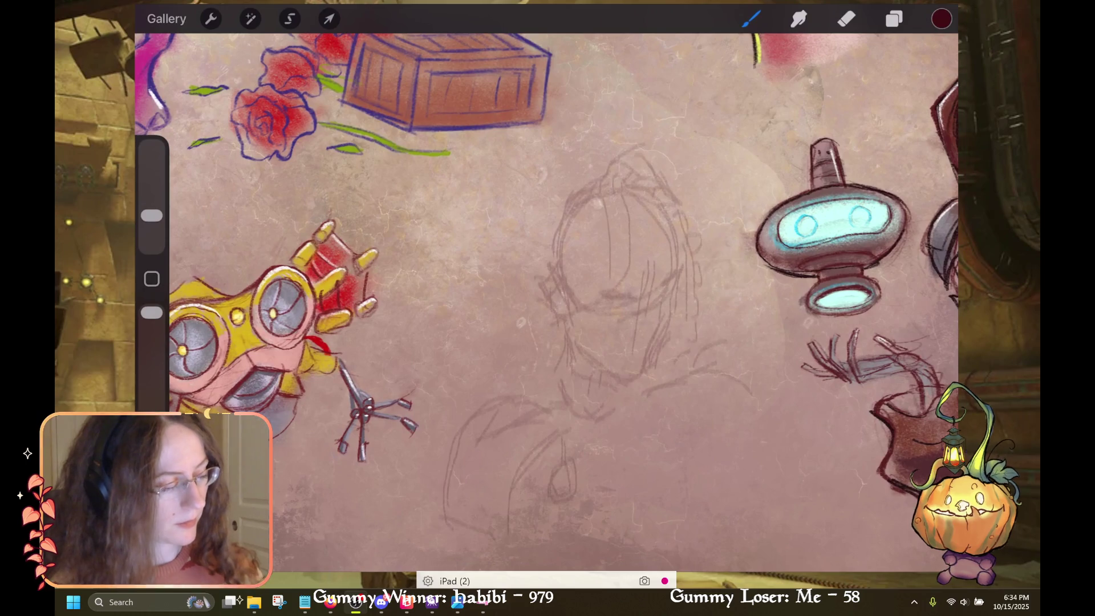
key("e")
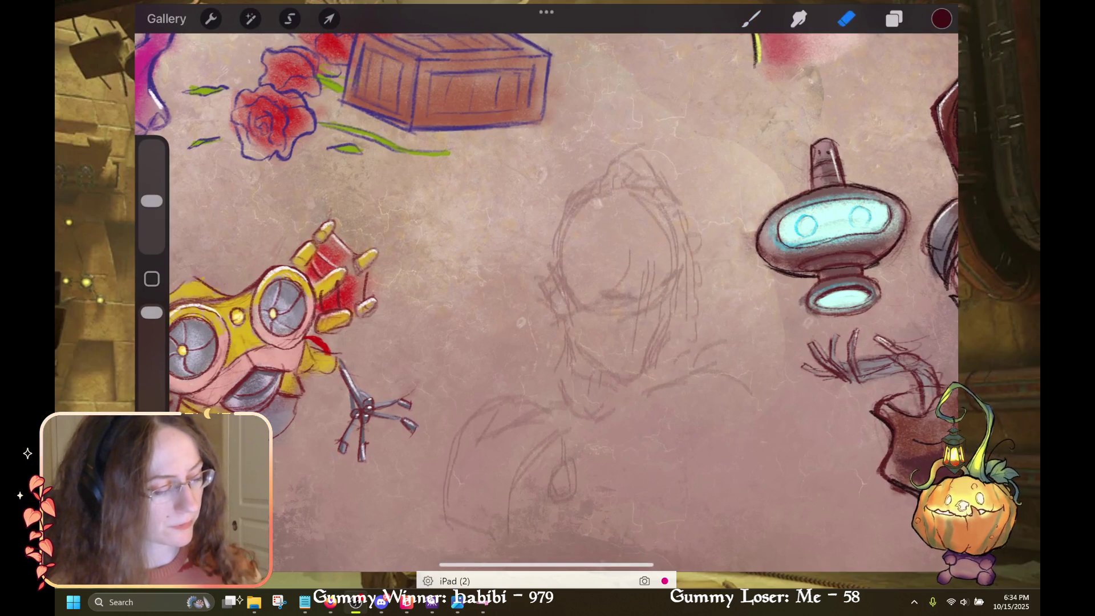
key("b")
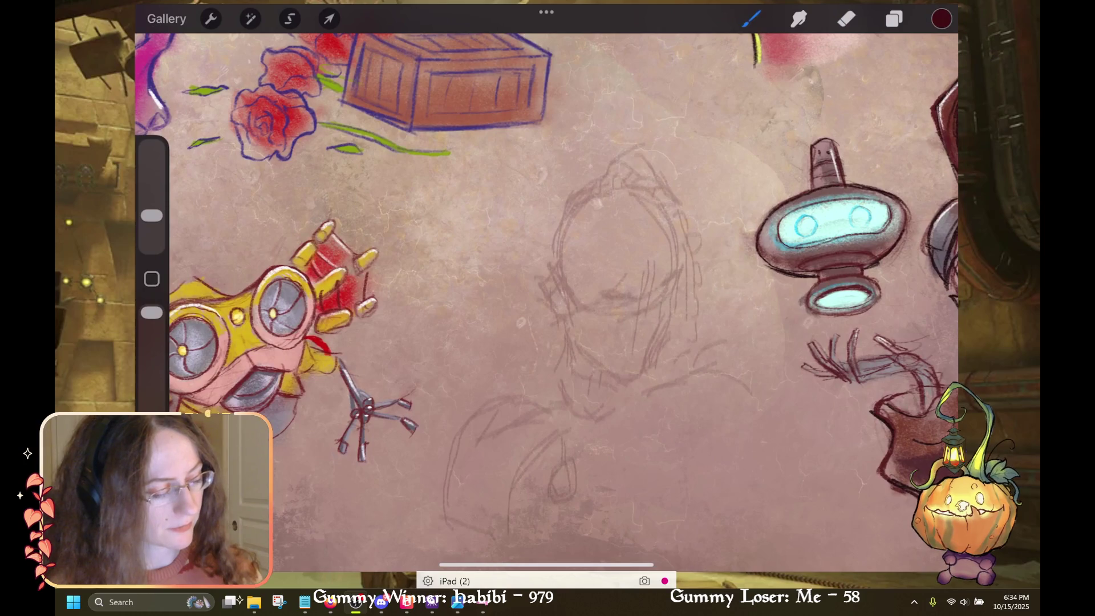
key("ctrl+z")
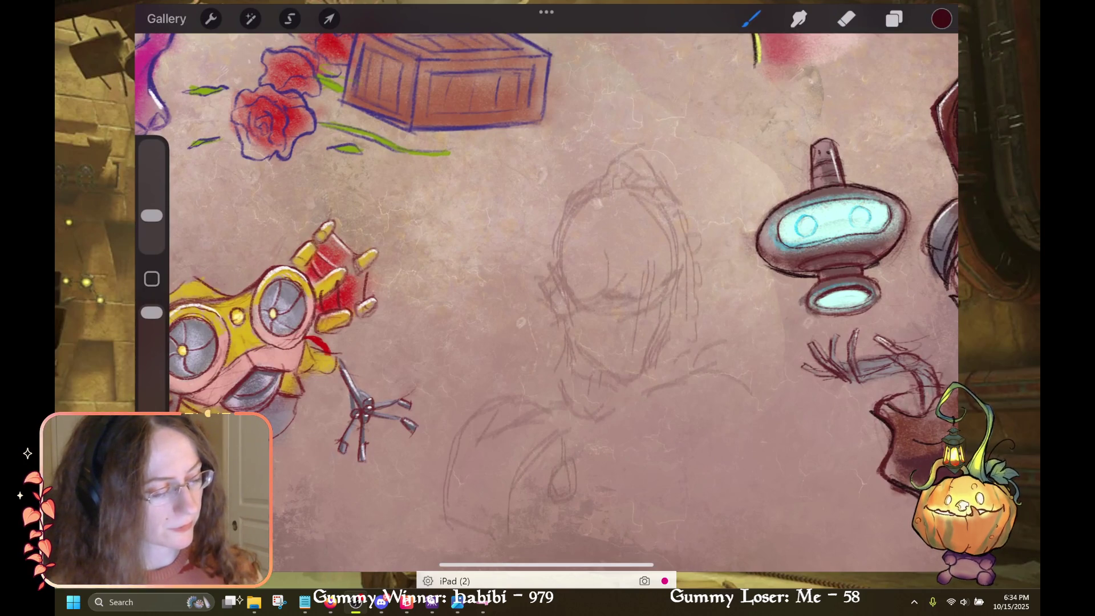
key("ctrl+shift+z")
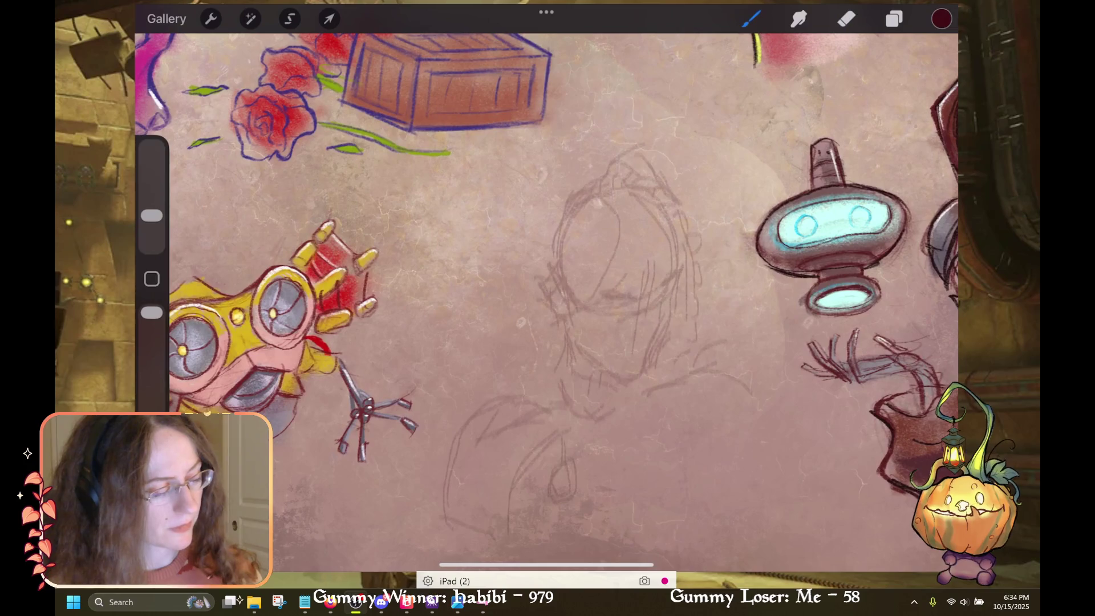
key("ctrl+z")
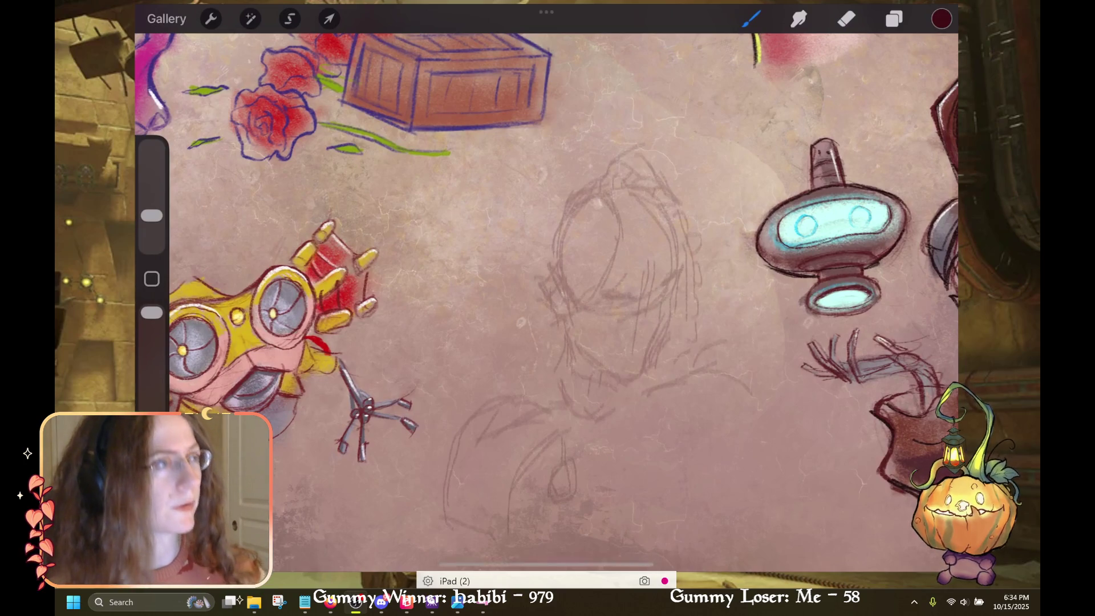
key("ctrl+z")
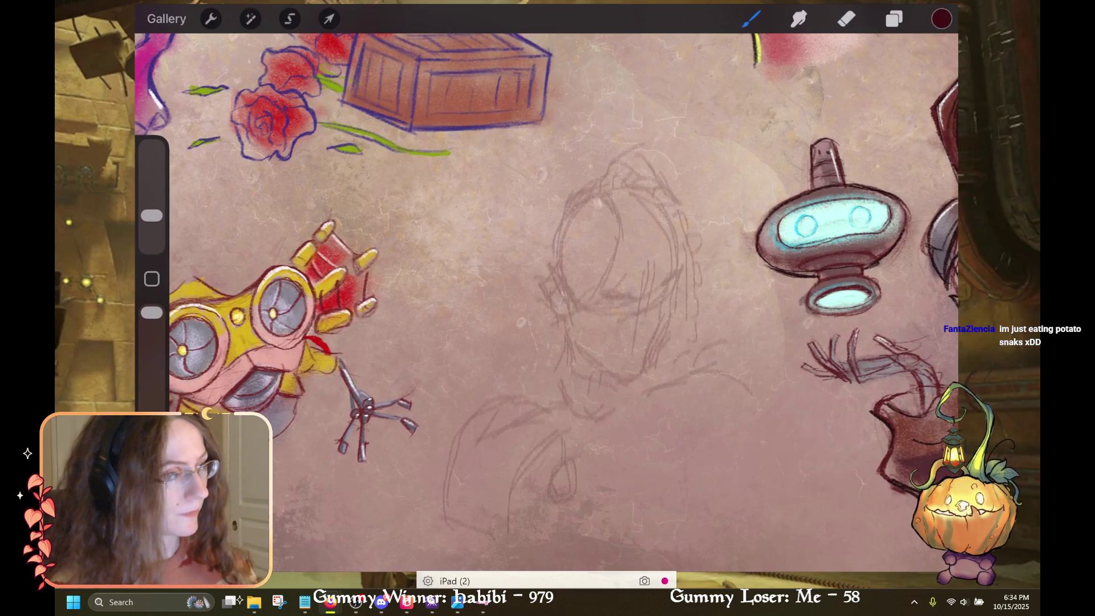
Undo a series of further pencil strokes on the figure sketch
scroll(546, 302, "down", 2)
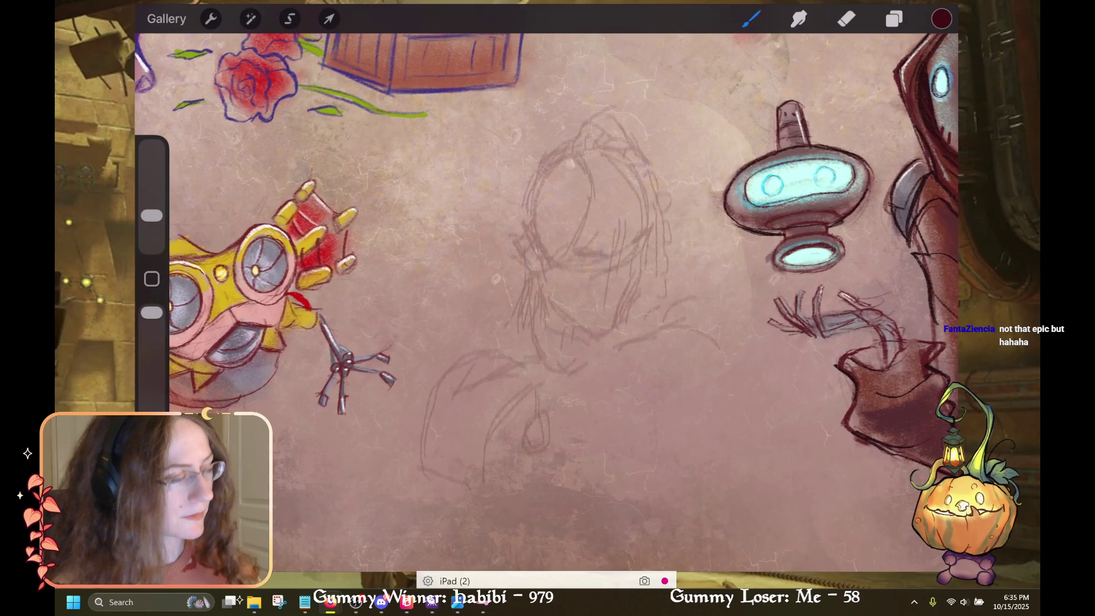
key("ctrl+z")
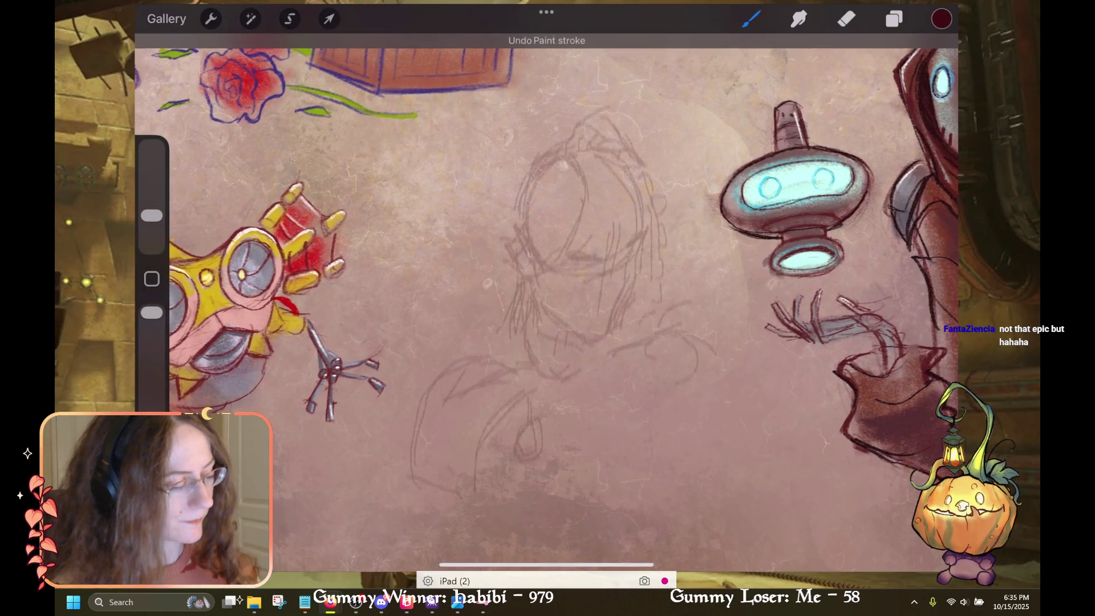
key("ctrl+z")
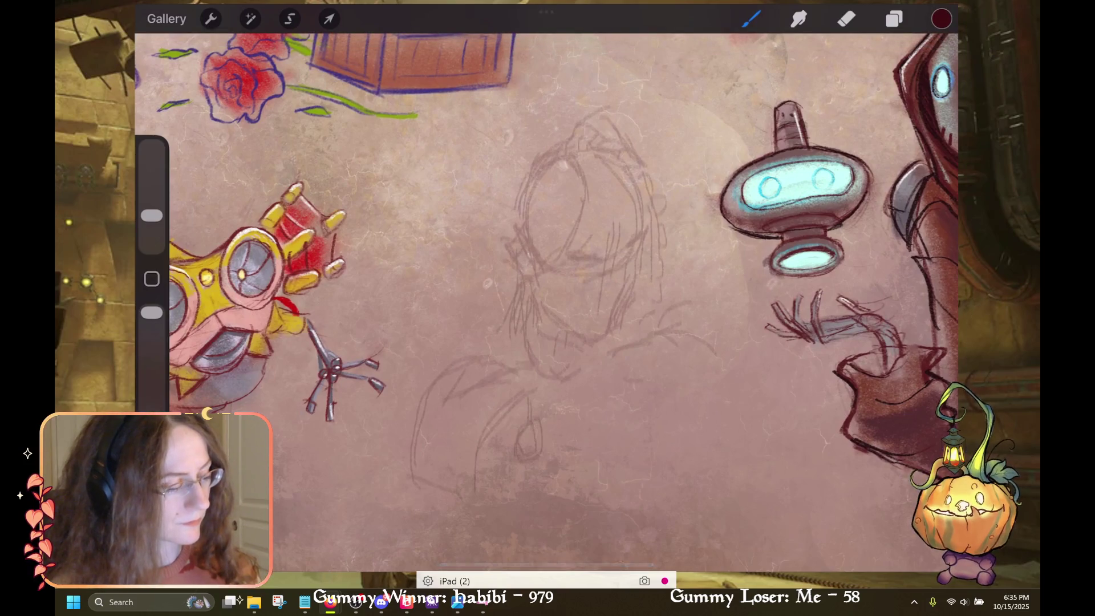
key("ctrl+z")
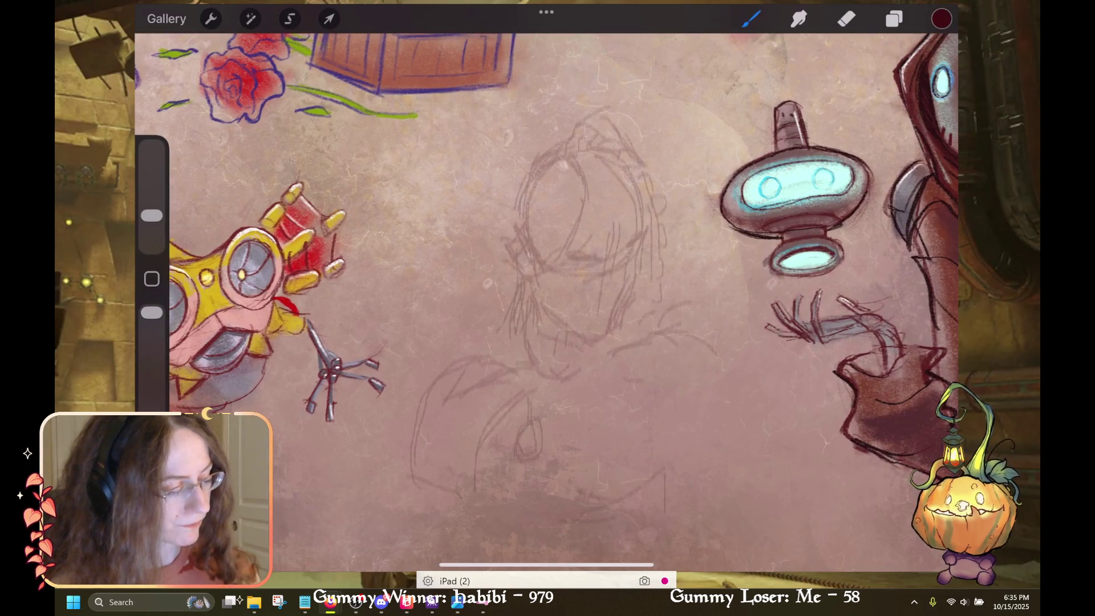
scroll(546, 285, "down", 3)
key("ctrl+z")
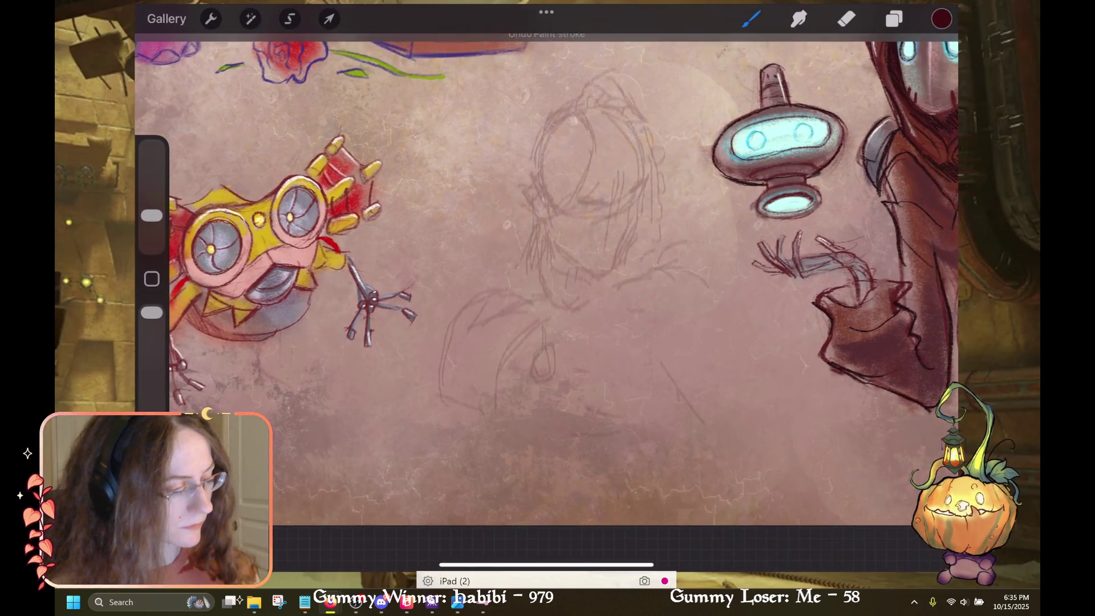
scroll(546, 285, "up", 2)
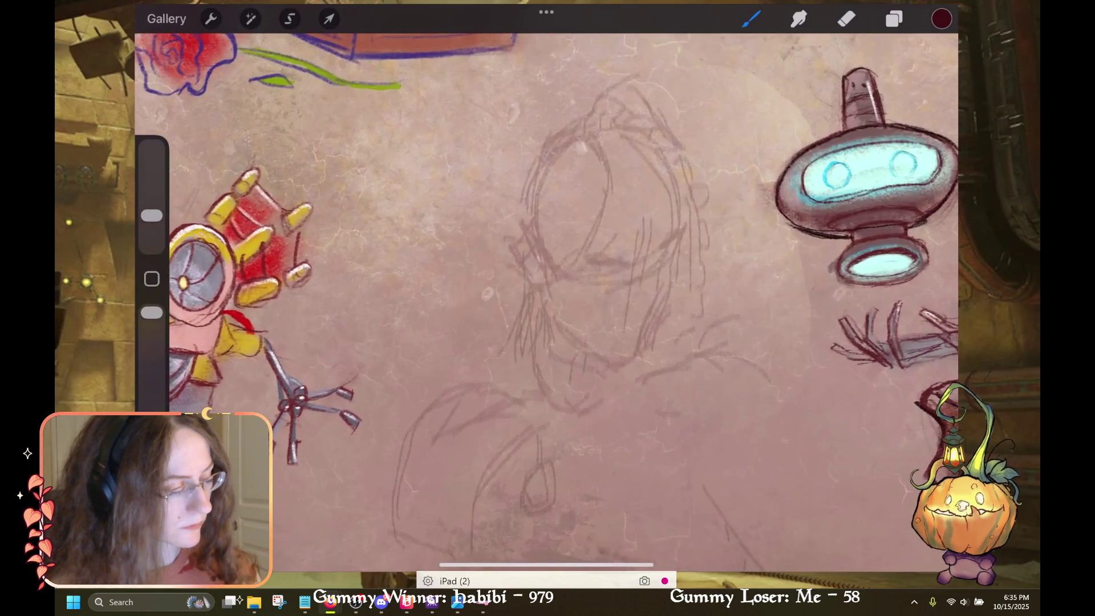
key("ctrl+z")
scroll(546, 285, "up", 2)
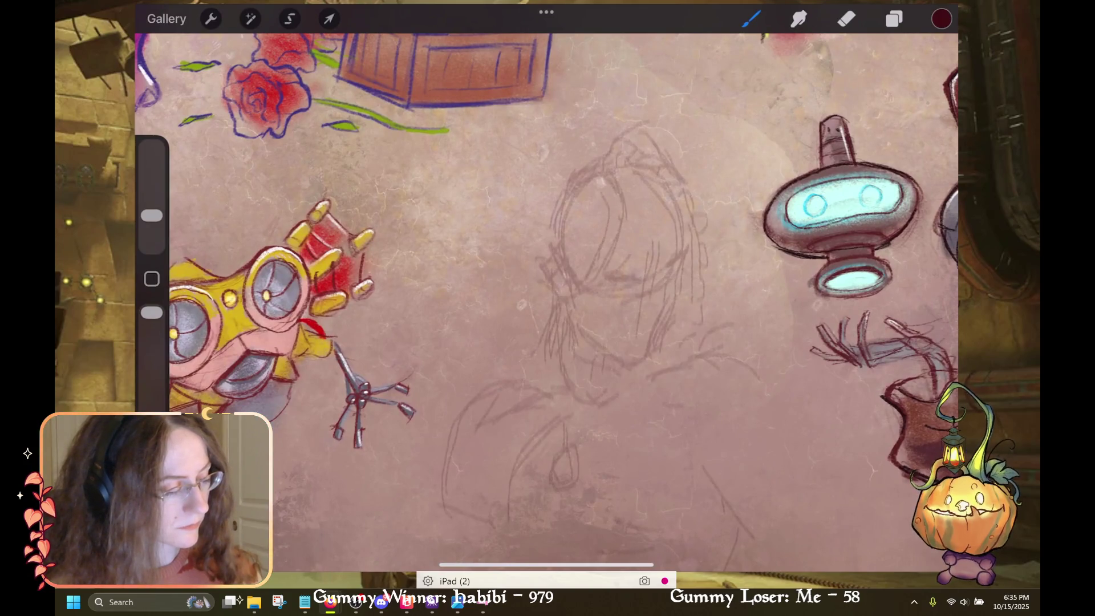
key("ctrl+z")
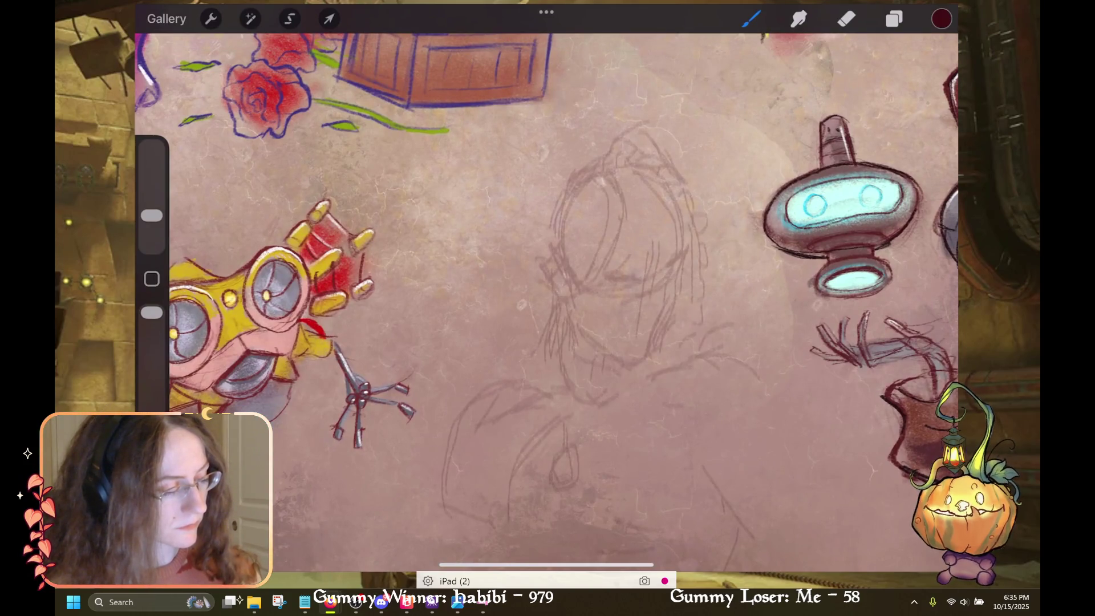
key("ctrl+z")
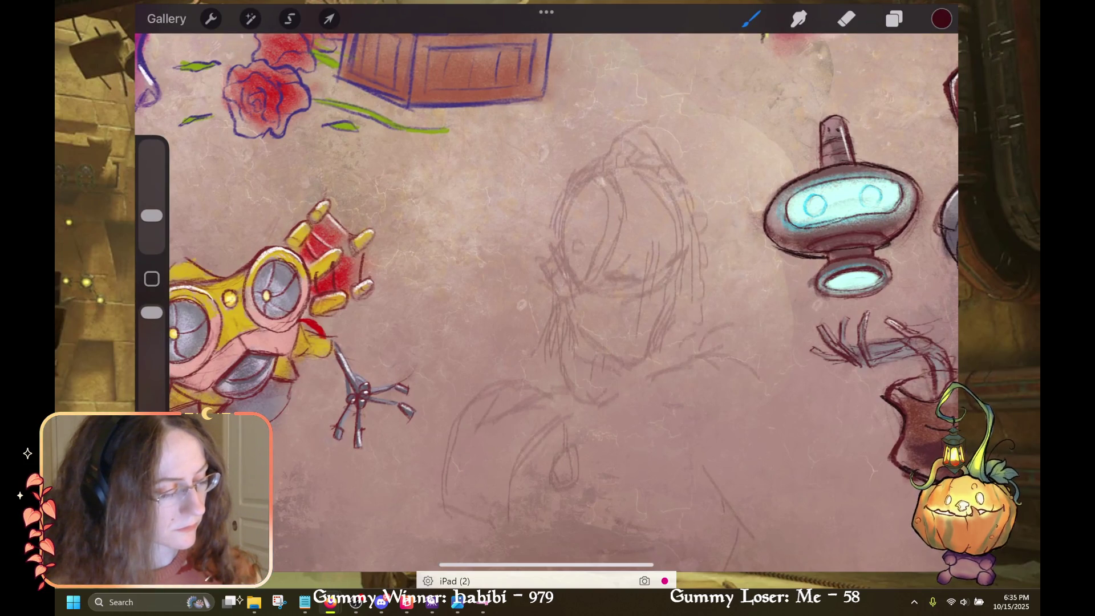
key("ctrl+z")
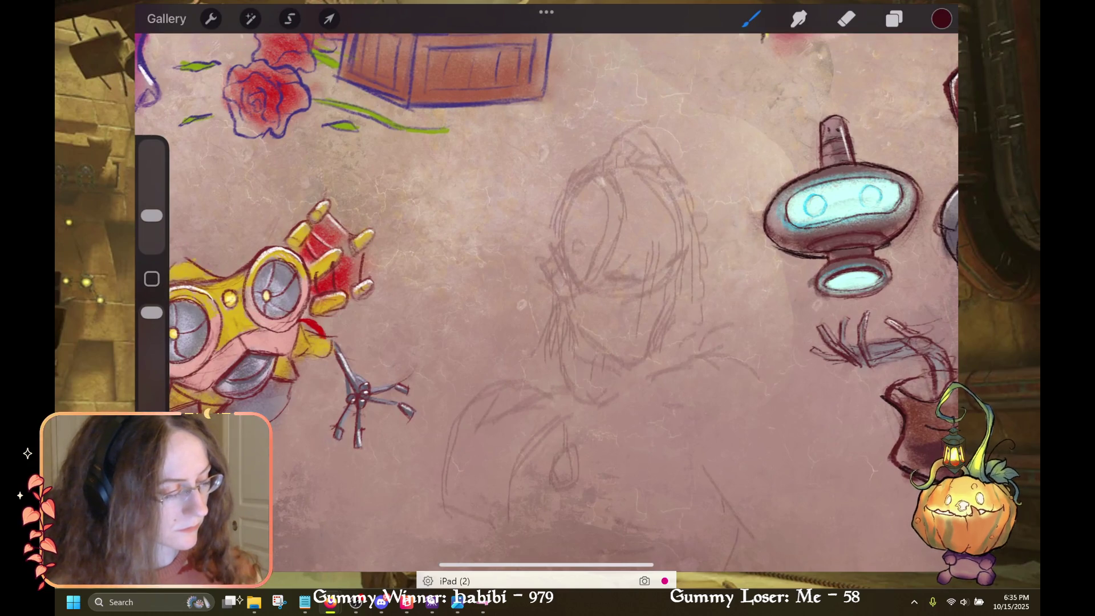
key("ctrl+z")
Bring back then remove the eye marks, undo the latest stroke, and sample the parchment colour
scroll(546, 303, "down", 2)
scroll(547, 285, "down", 2)
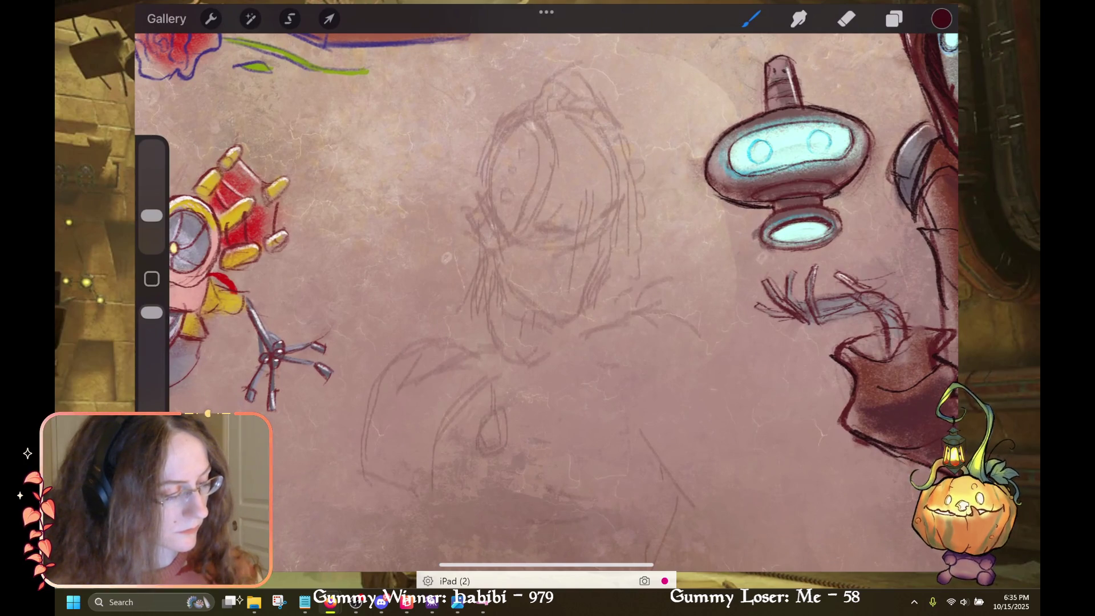
key("ctrl+shift+z")
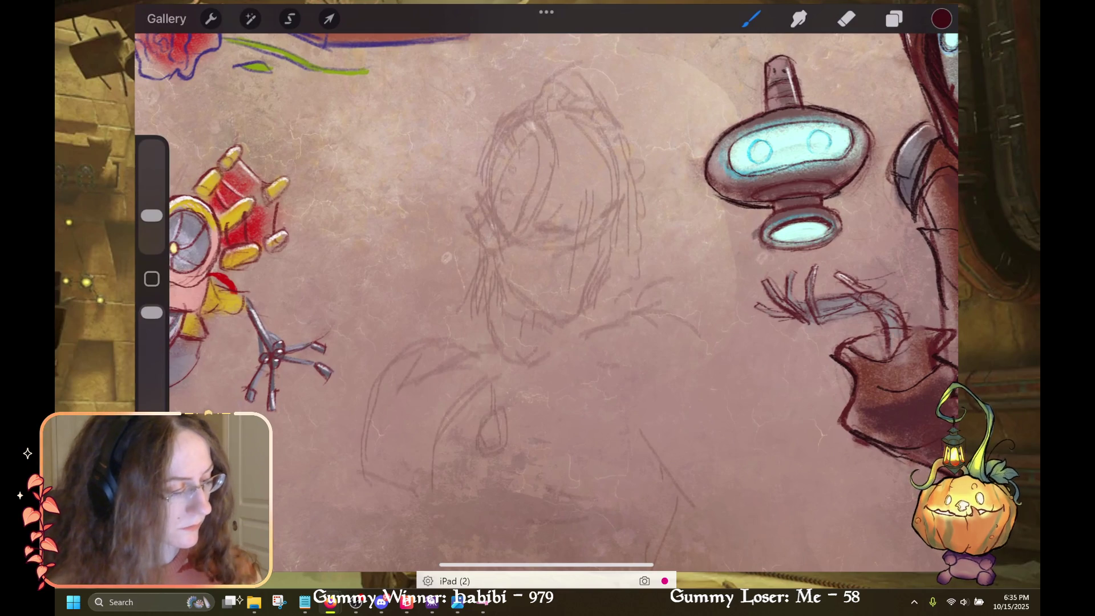
key("ctrl+z")
scroll(546, 285, "down", 2)
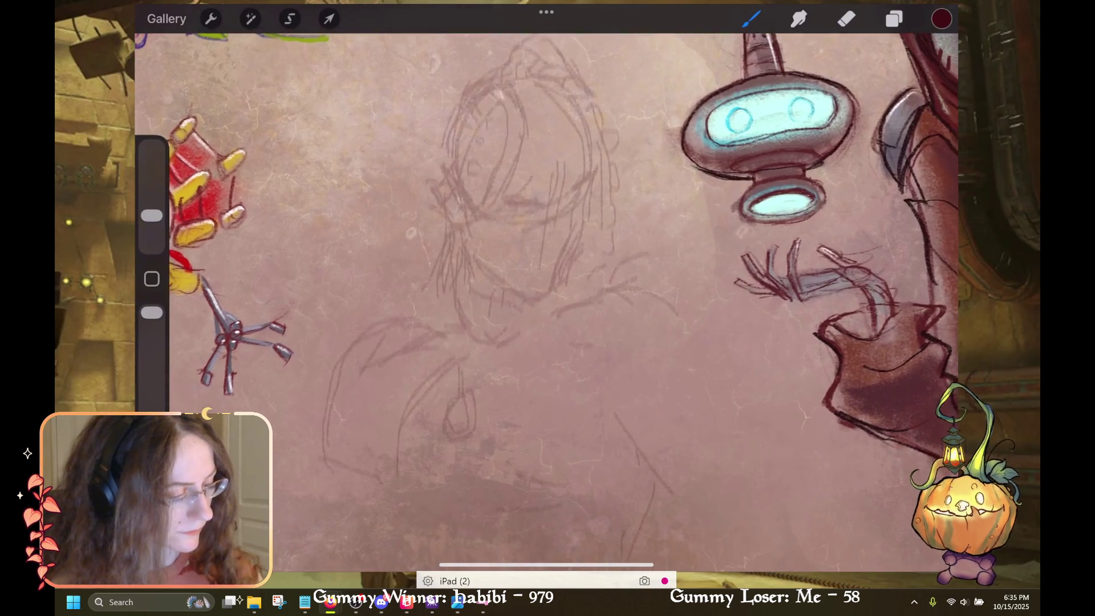
scroll(546, 285, "down", 2)
scroll(546, 285, "down", 1)
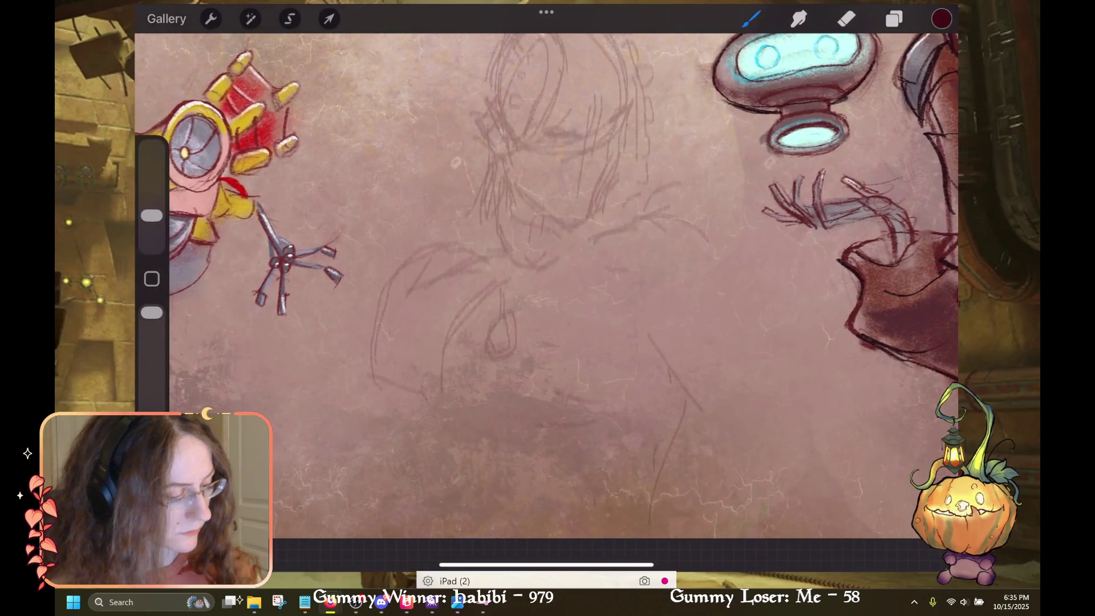
key("ctrl+z")
left_click(502, 323)
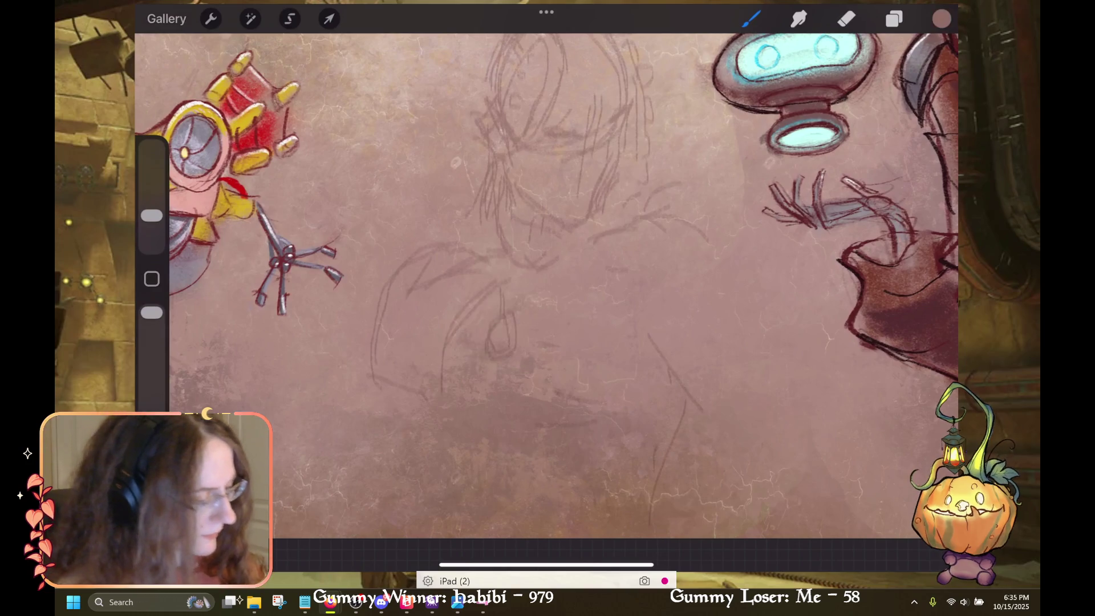
Pick a dark drawing colour from the Palettes and check the layer stack
left_click(940, 18)
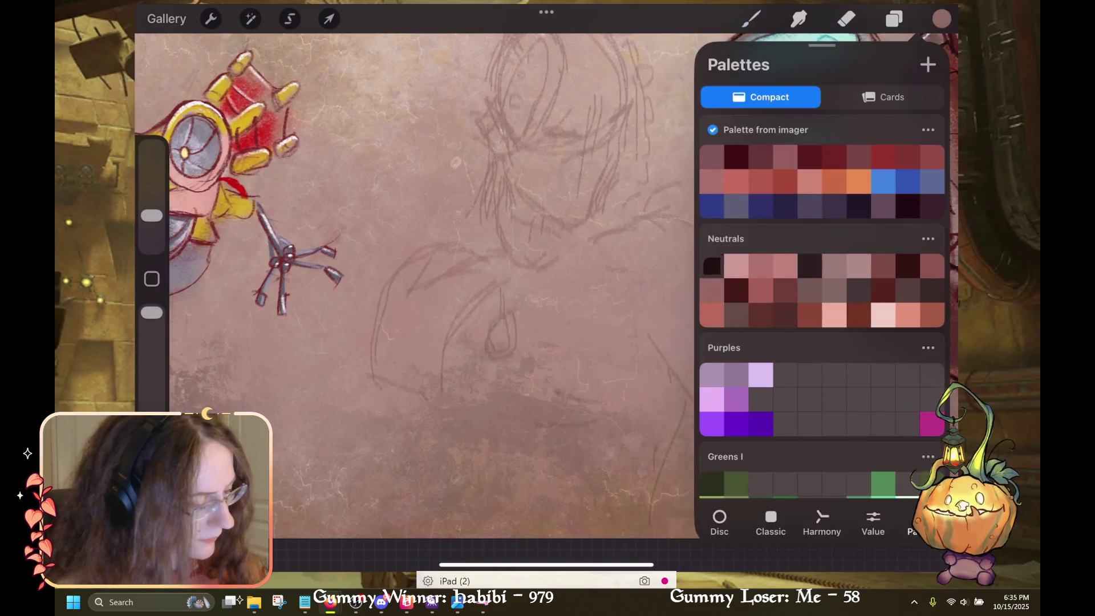
left_click(736, 157)
left_click(941, 19)
left_click(894, 18)
left_click(894, 18)
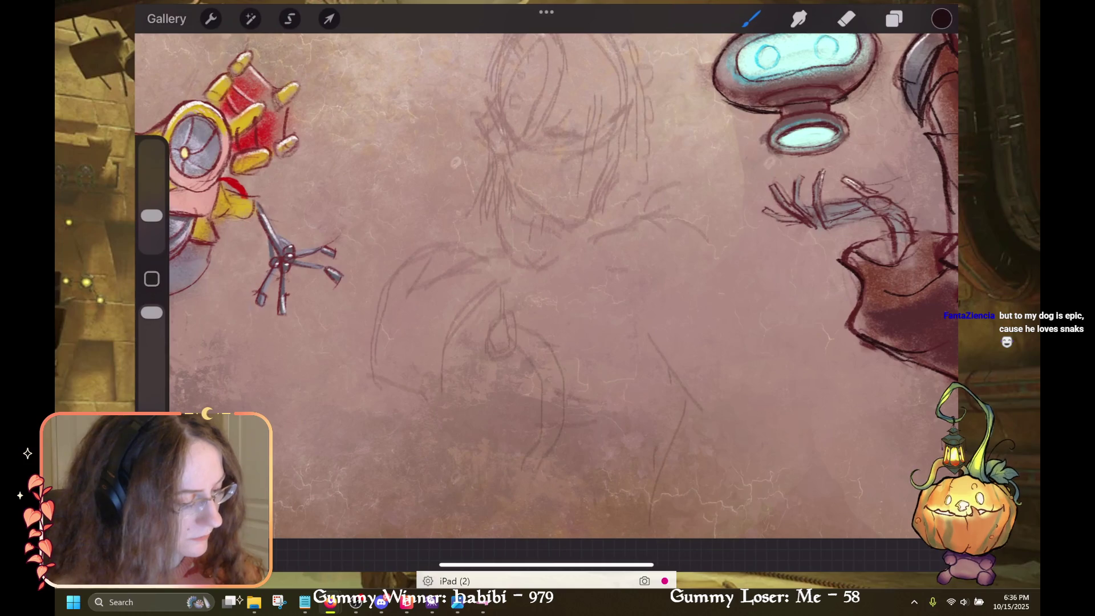
Undo two strokes and draw a straight line down the figure's lower right side
key("ctrl+z")
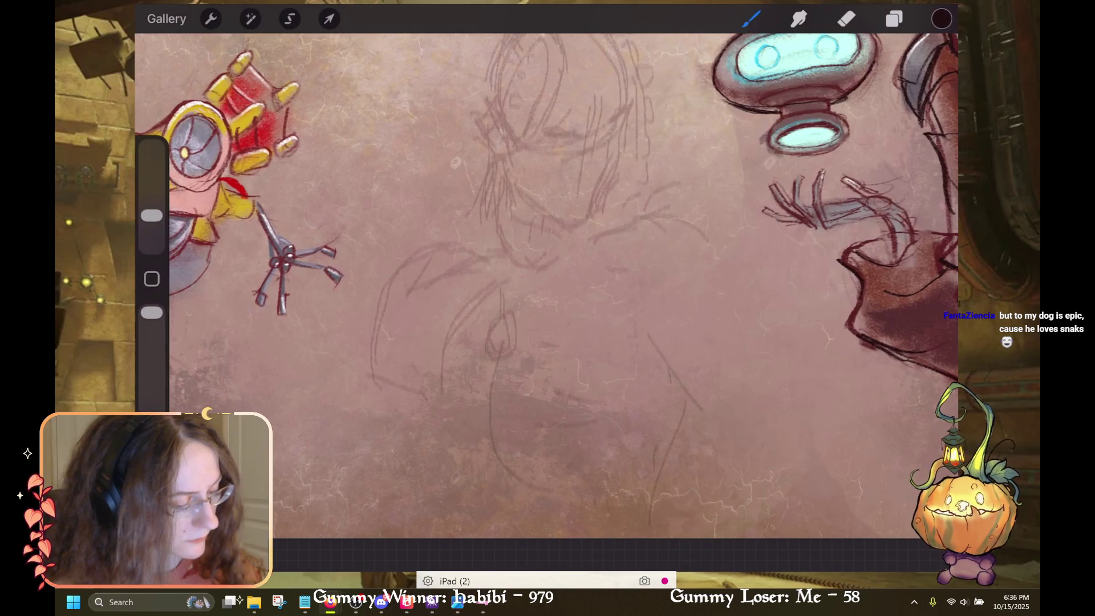
key("ctrl+z")
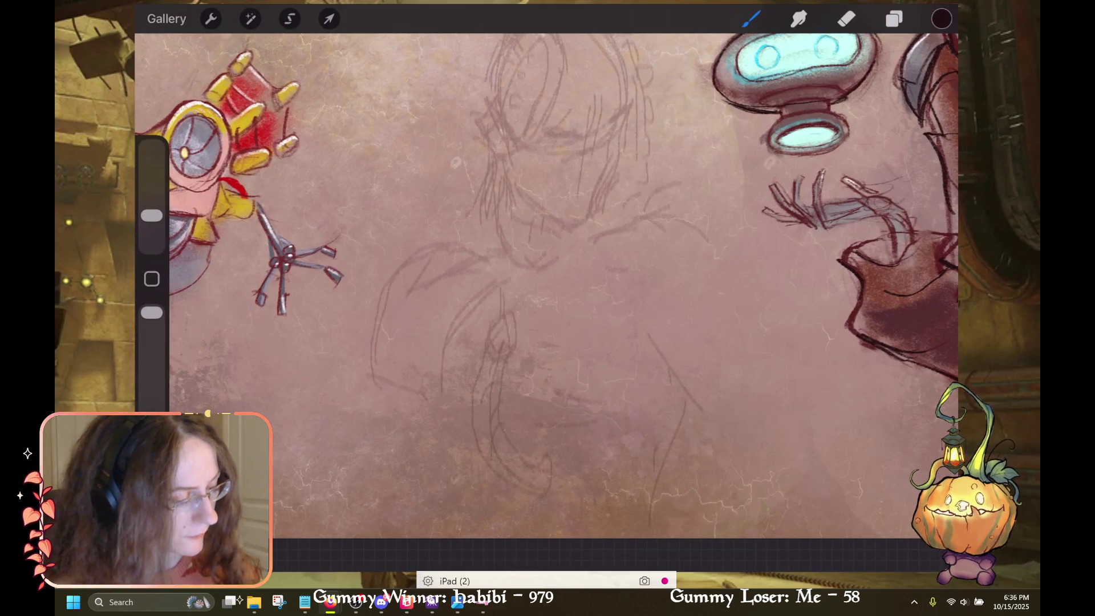
left_click_drag(662, 251, 702, 358)
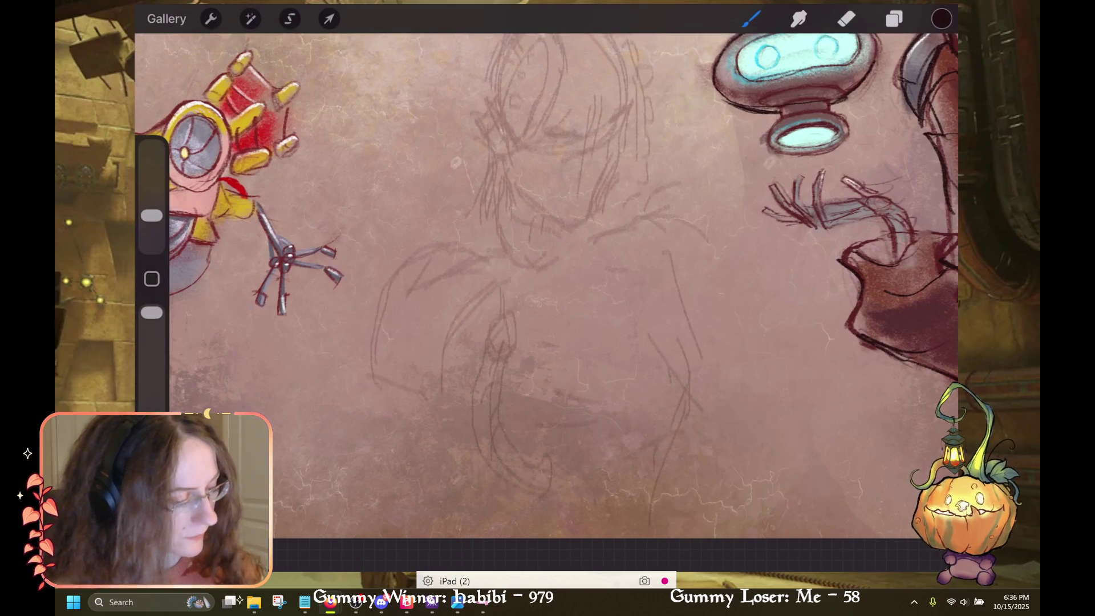
scroll(510, 296, "up", 2)
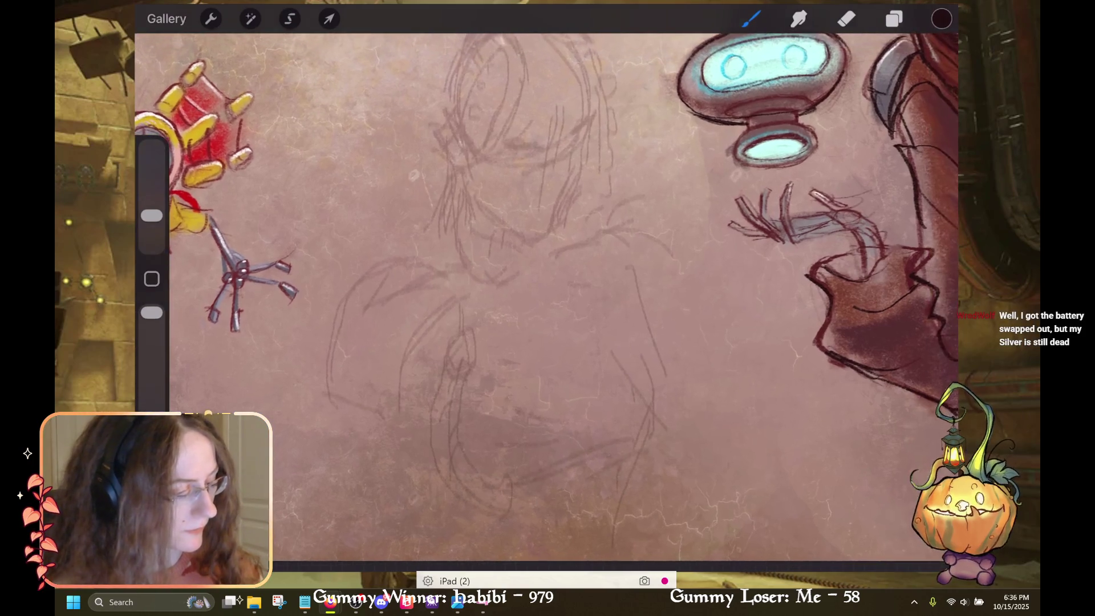
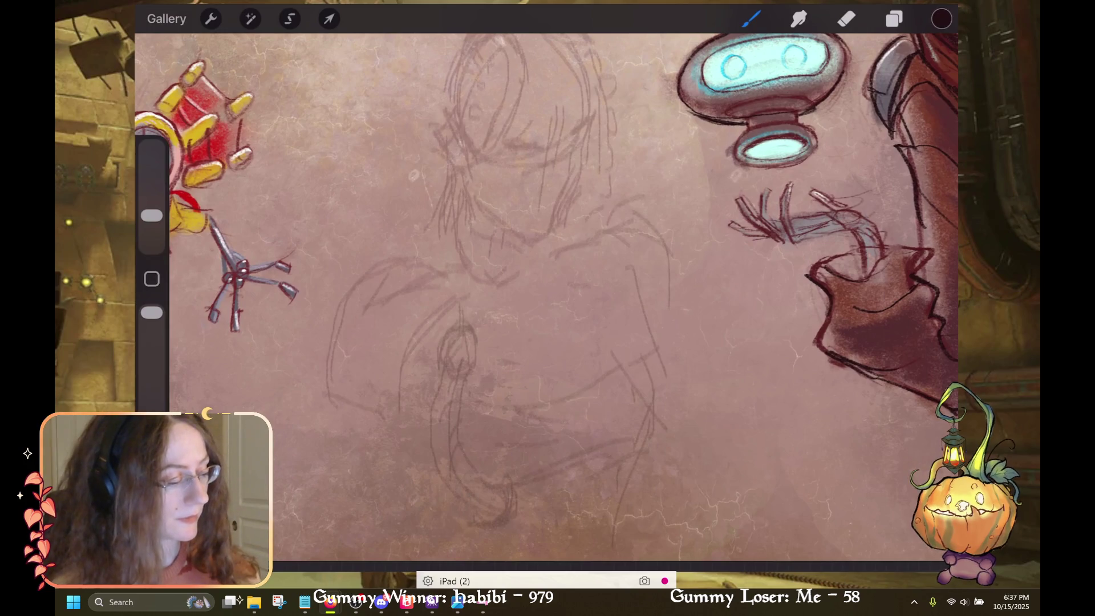
Undo the last five paint strokes on the central figure sketch
scroll(546, 297, "up", 3)
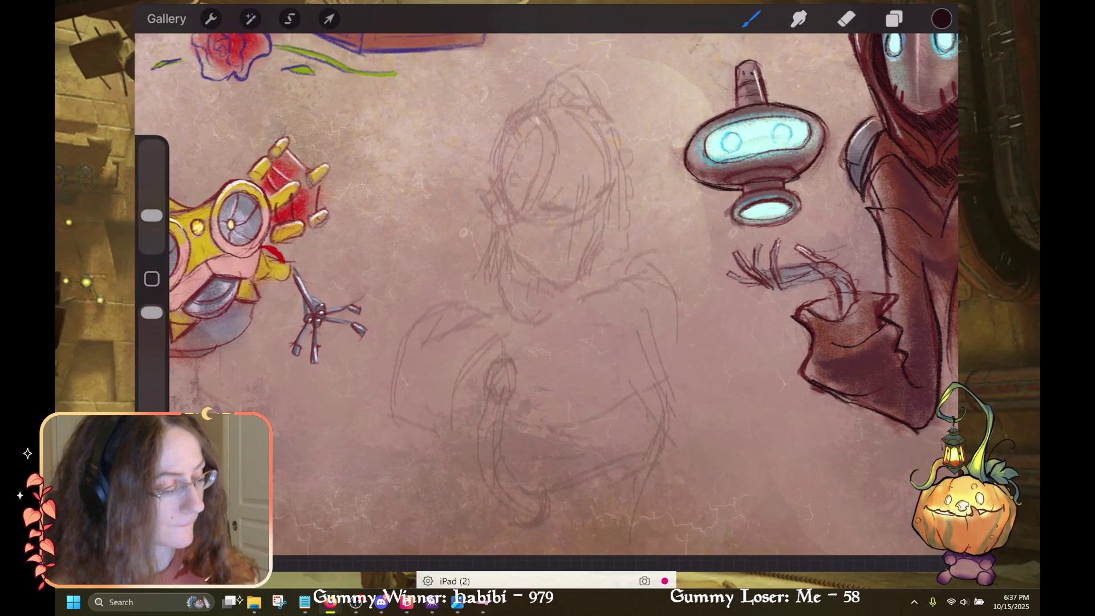
key("ctrl+z")
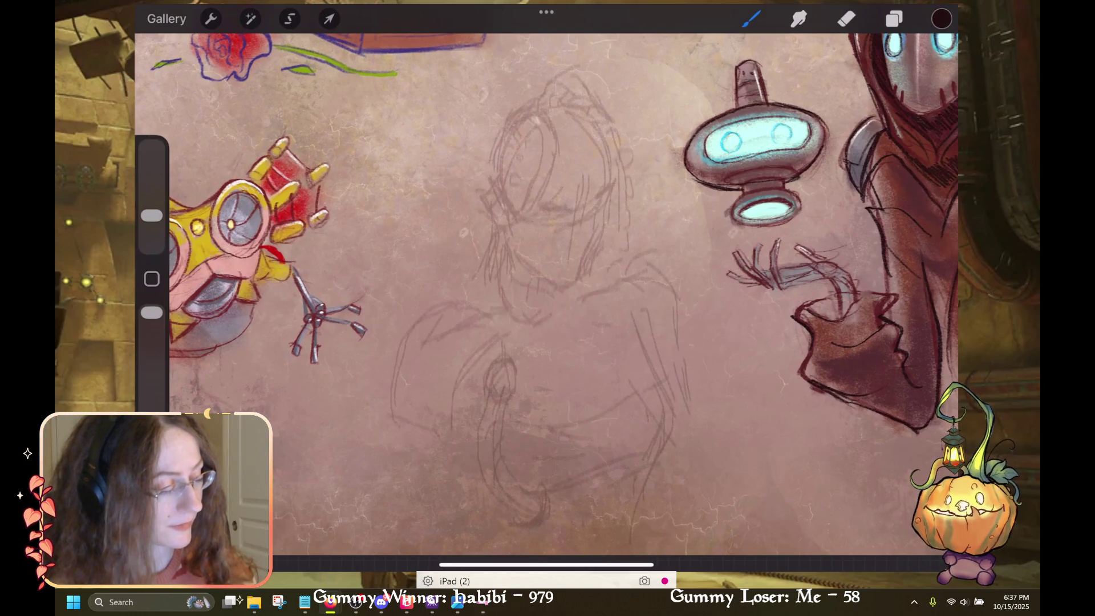
key("ctrl+z")
key("ctrl+z")
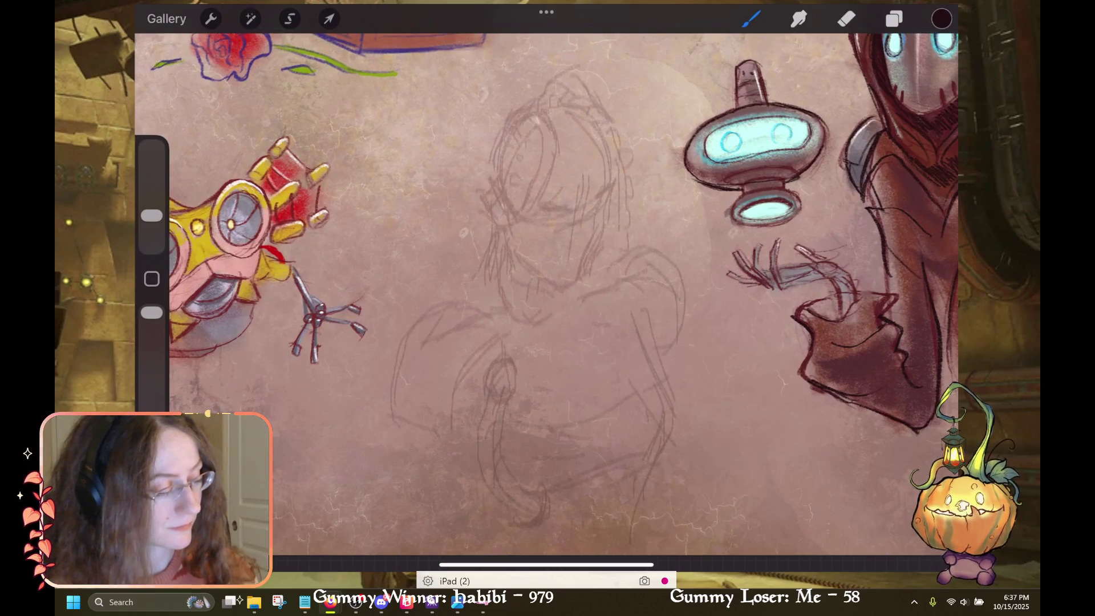
key("ctrl+z")
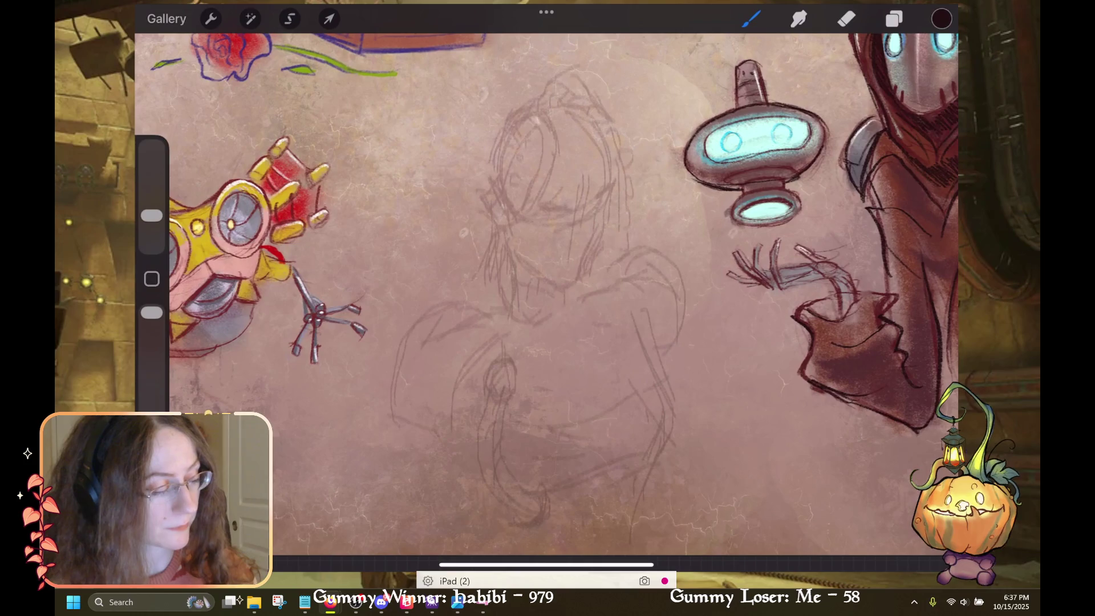
key("ctrl+z")
key("ctrl+z")
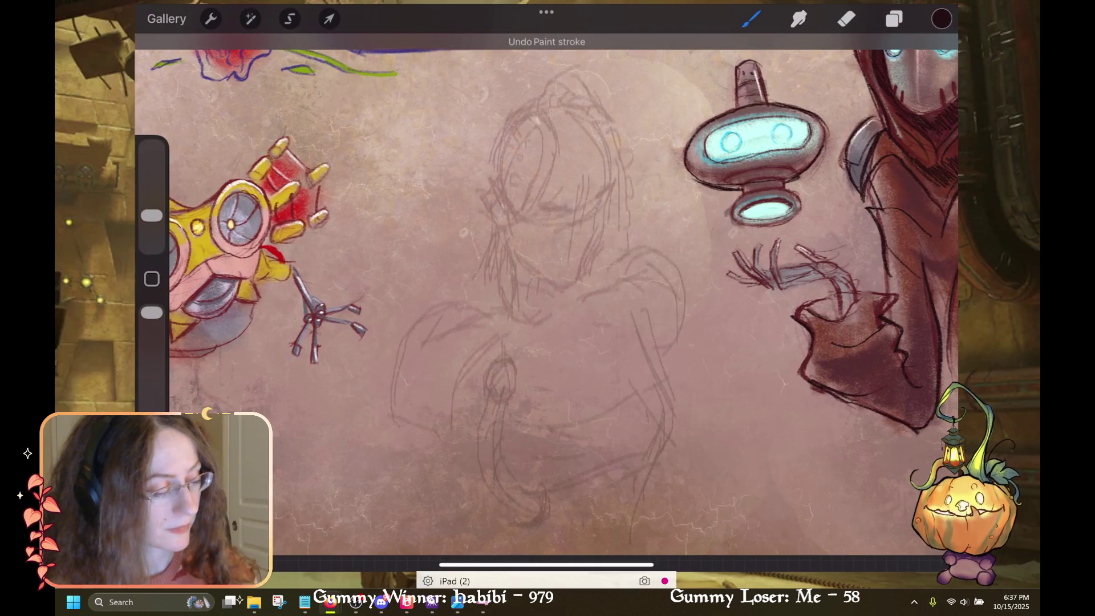
key("ctrl+z")
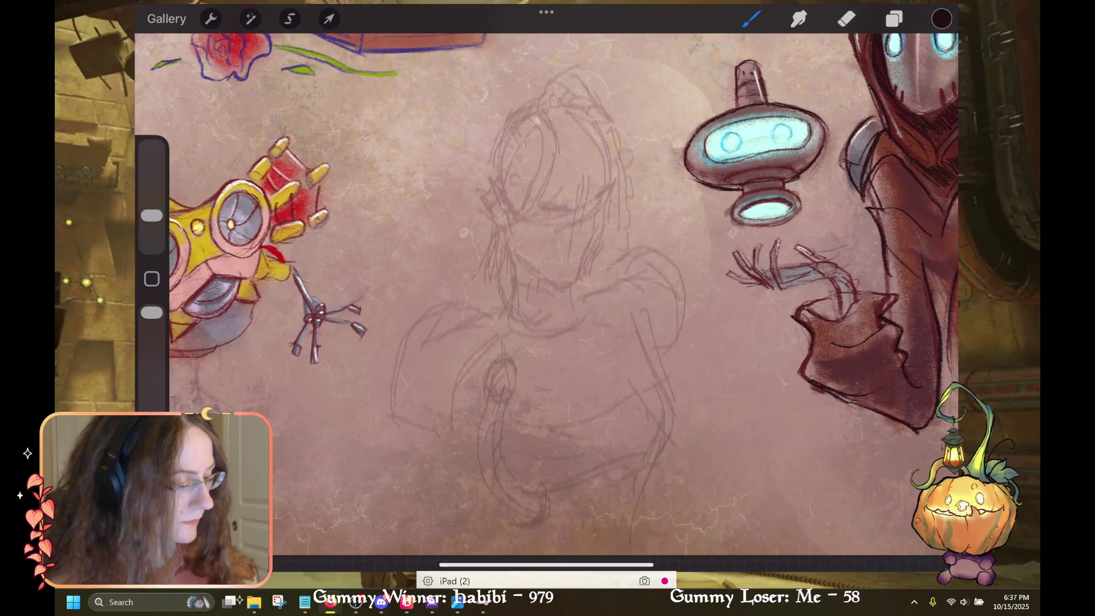
Undo one more stroke, check the restored sketch, and bring up the layers list
scroll(546, 294, "down", 3)
scroll(546, 294, "up", 2)
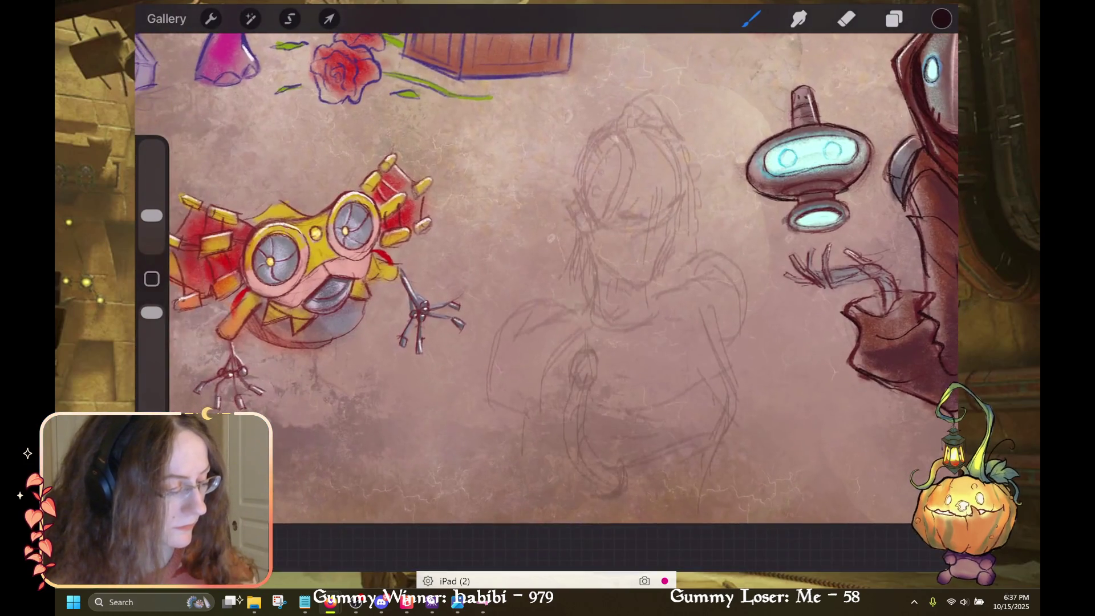
key("ctrl+z")
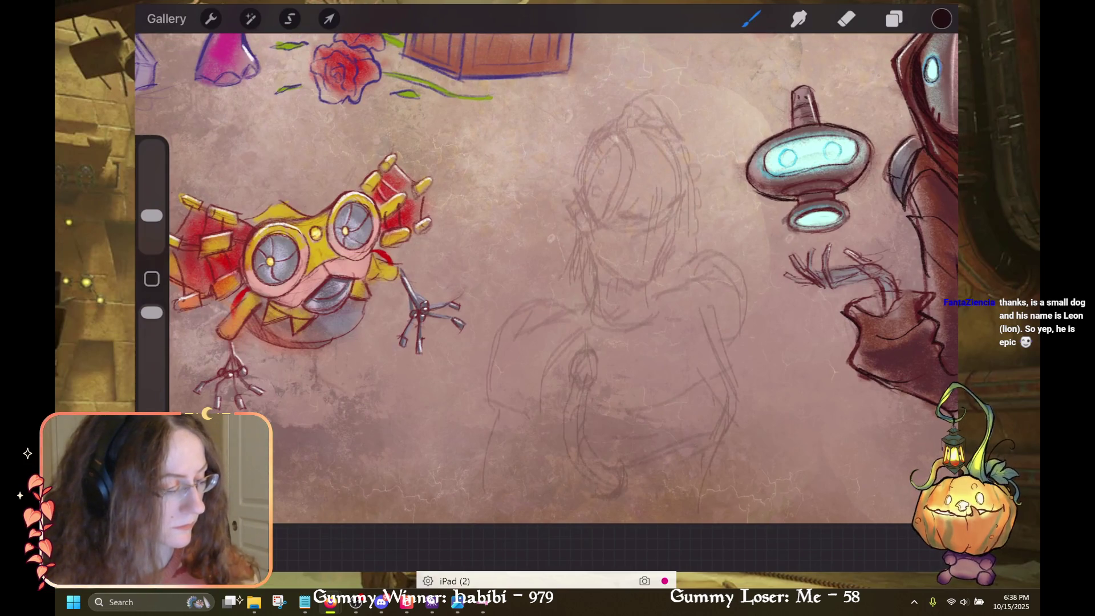
scroll(547, 302, "up", 2)
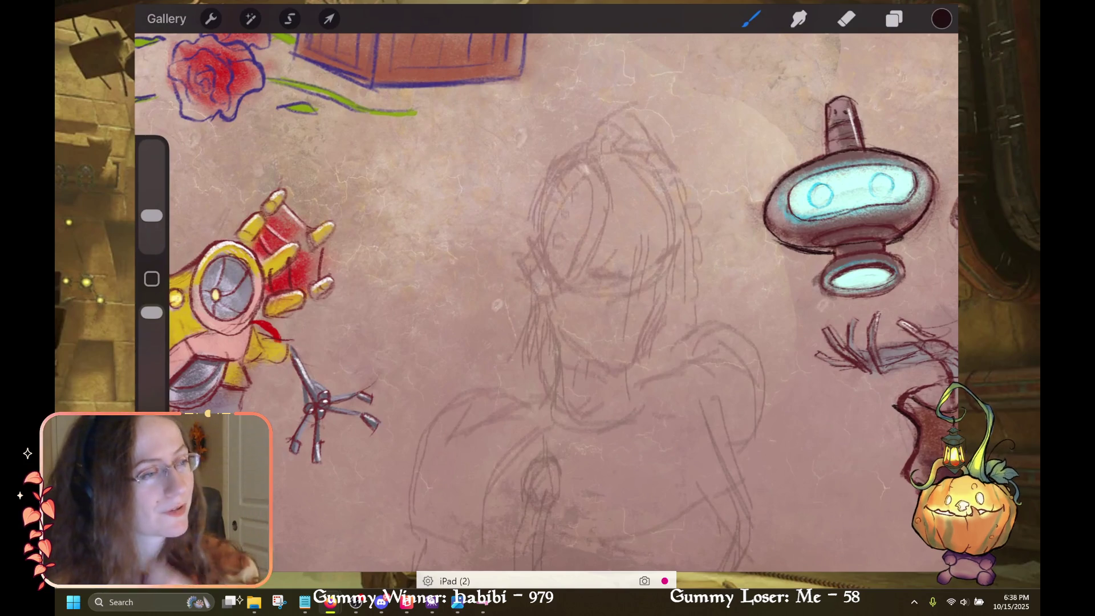
scroll(547, 302, "down", 3)
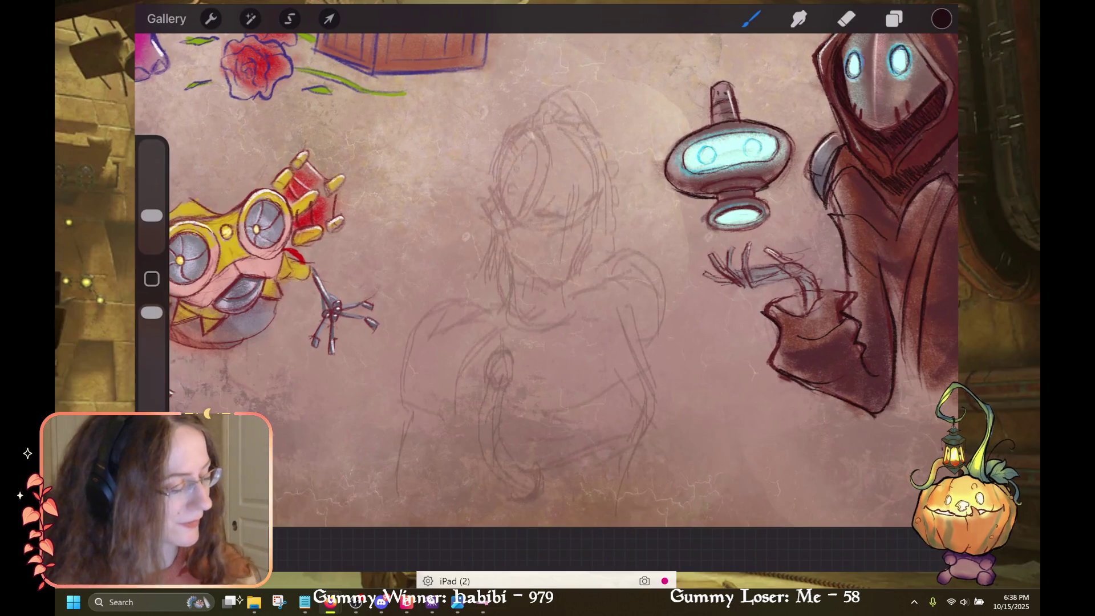
scroll(546, 288, "up", 2)
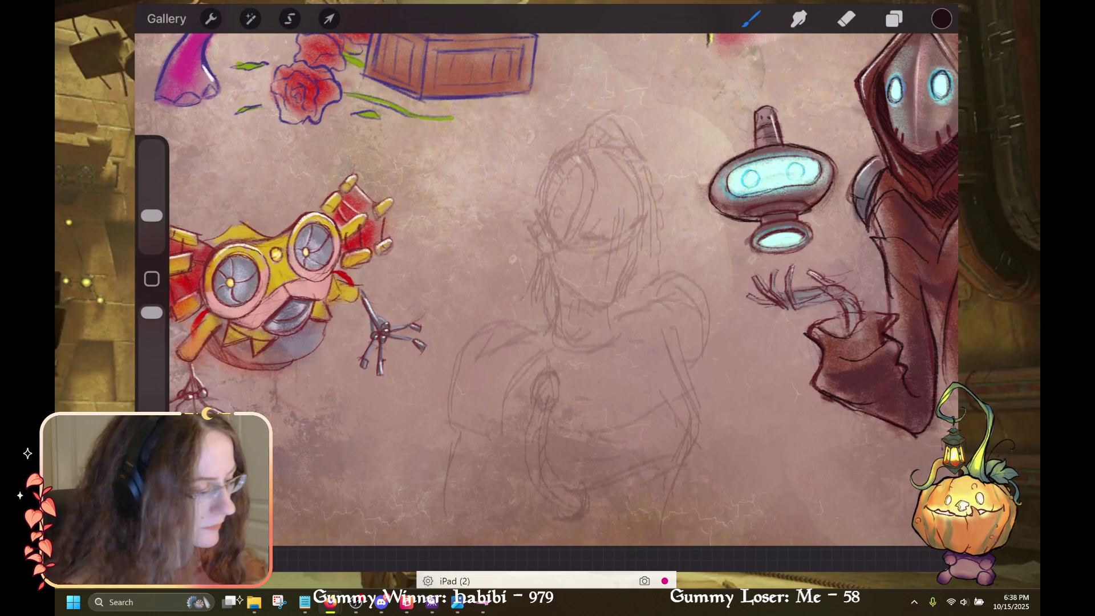
left_click(894, 19)
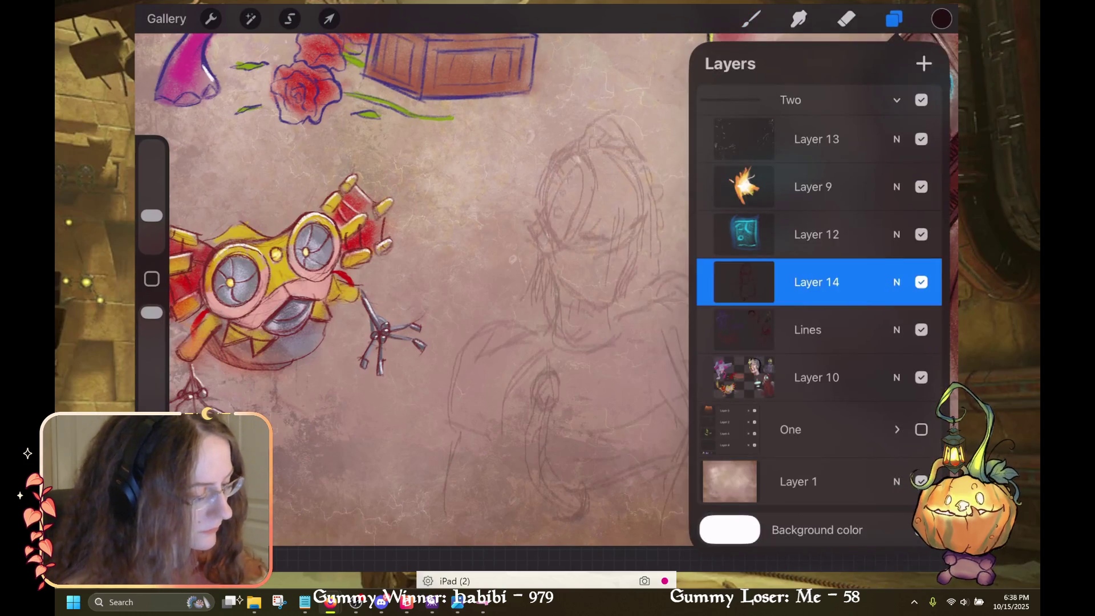
Merge Layer 14 into the Lines layer and undo the dark stroke beside the face
left_click_drag(819, 282, 819, 329)
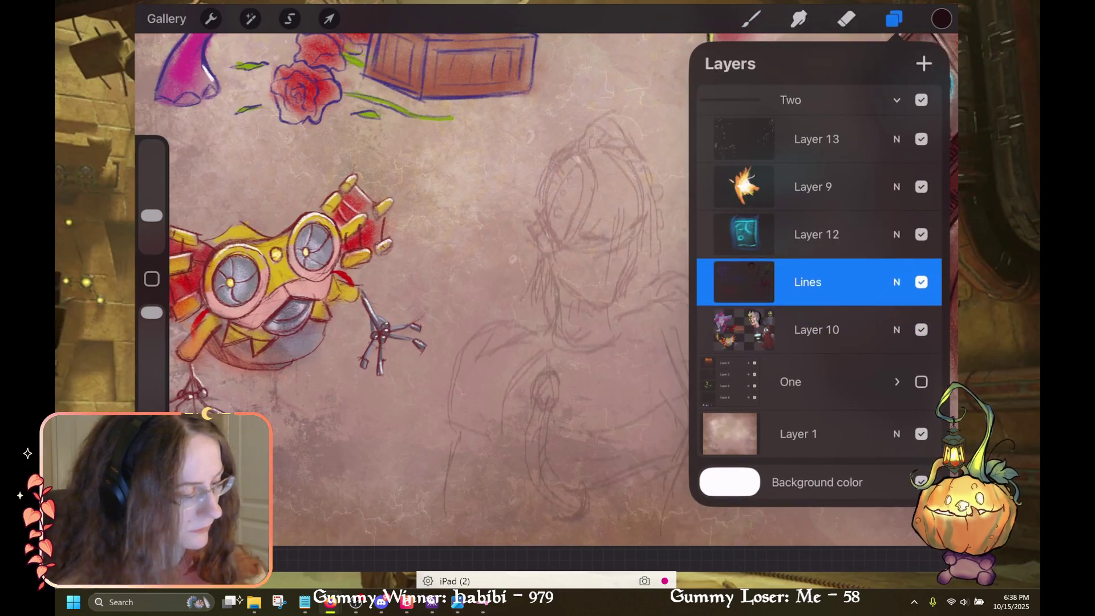
left_click(893, 19)
key("ctrl+z")
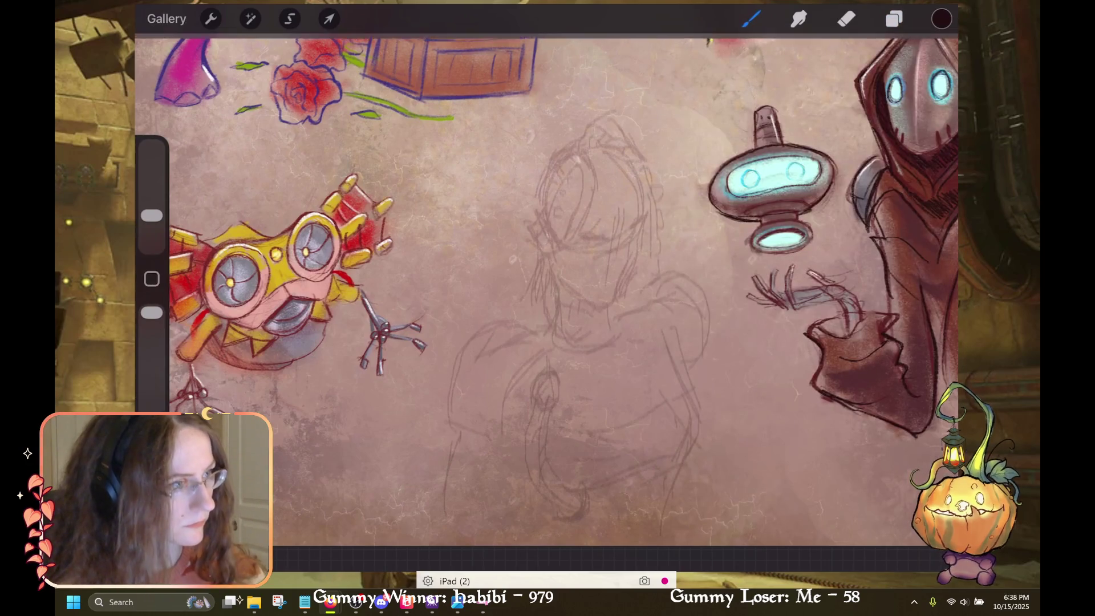
scroll(546, 288, "up", 5)
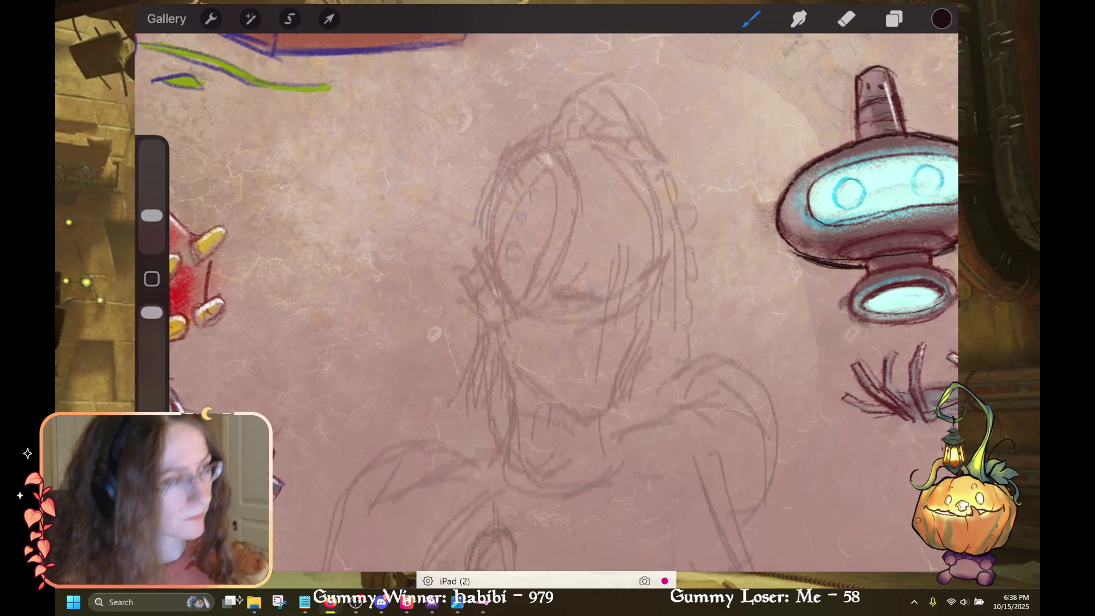
scroll(547, 288, "up", 3)
Resize the eraser to a smaller tip and pick a dark red drawing colour from Palettes
left_click(942, 18)
left_click(942, 18)
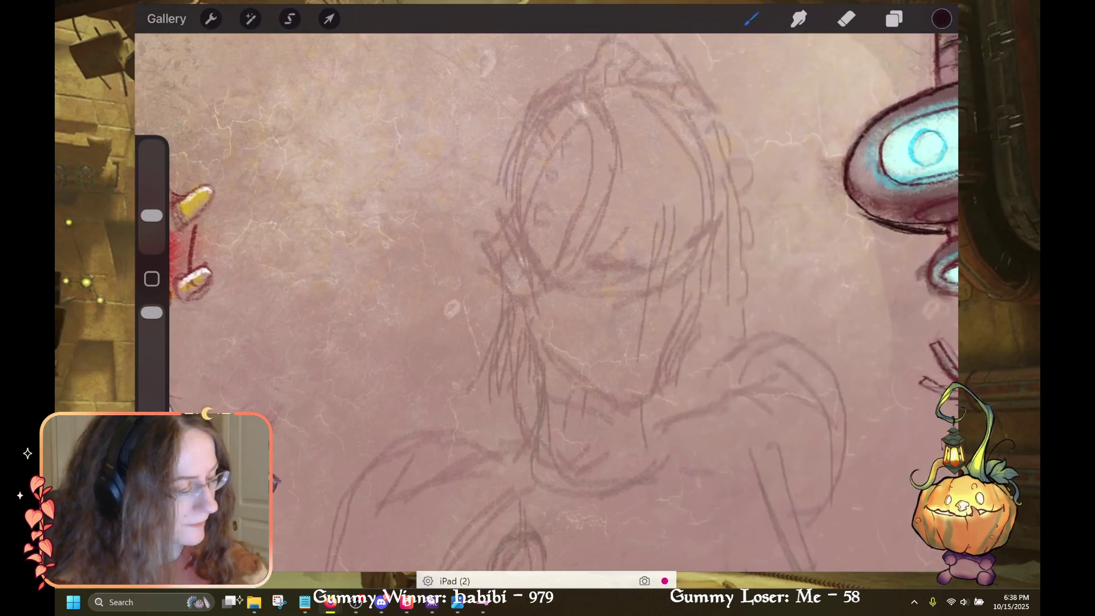
scroll(546, 288, "down", 3)
left_click(846, 19)
scroll(546, 287, "down", 2)
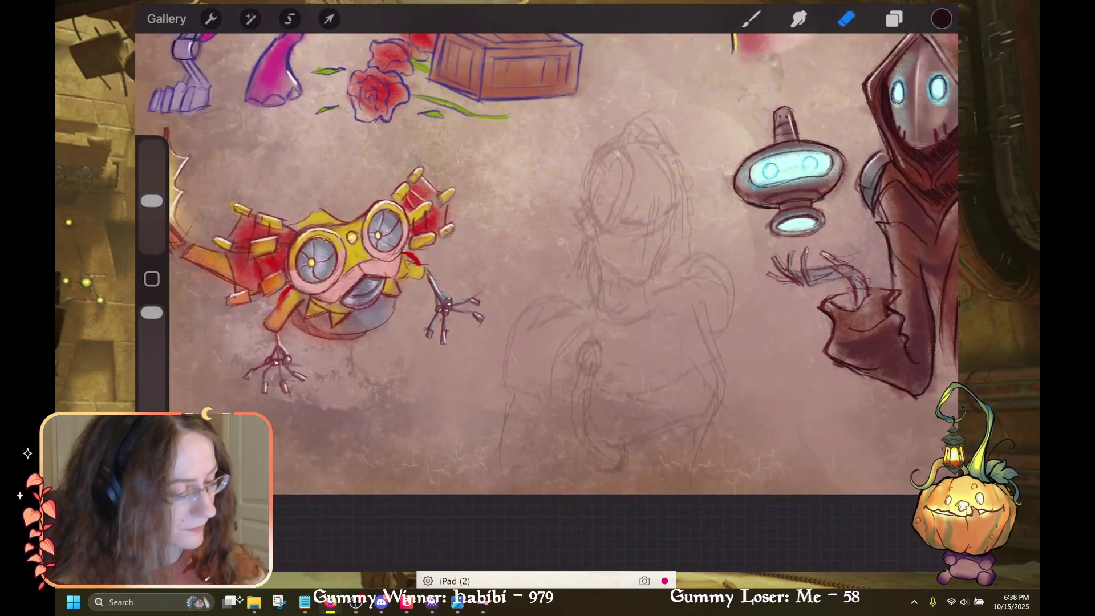
mouse_move(151, 200)
left_mouse_down()
mouse_move(152, 179)
mouse_move(152, 220)
left_mouse_up()
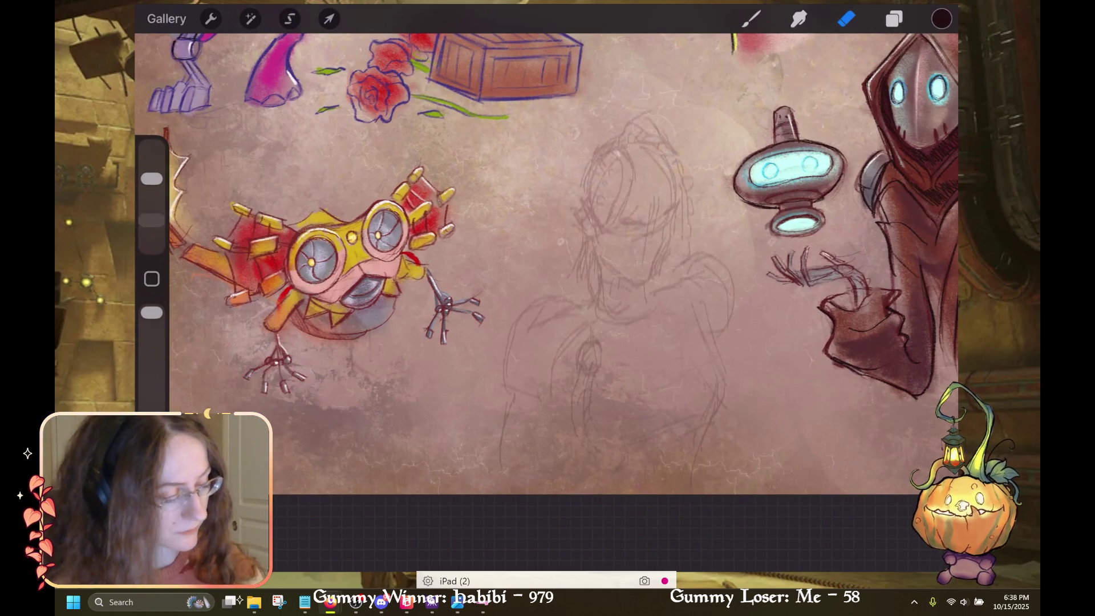
left_click_drag(152, 178, 151, 156)
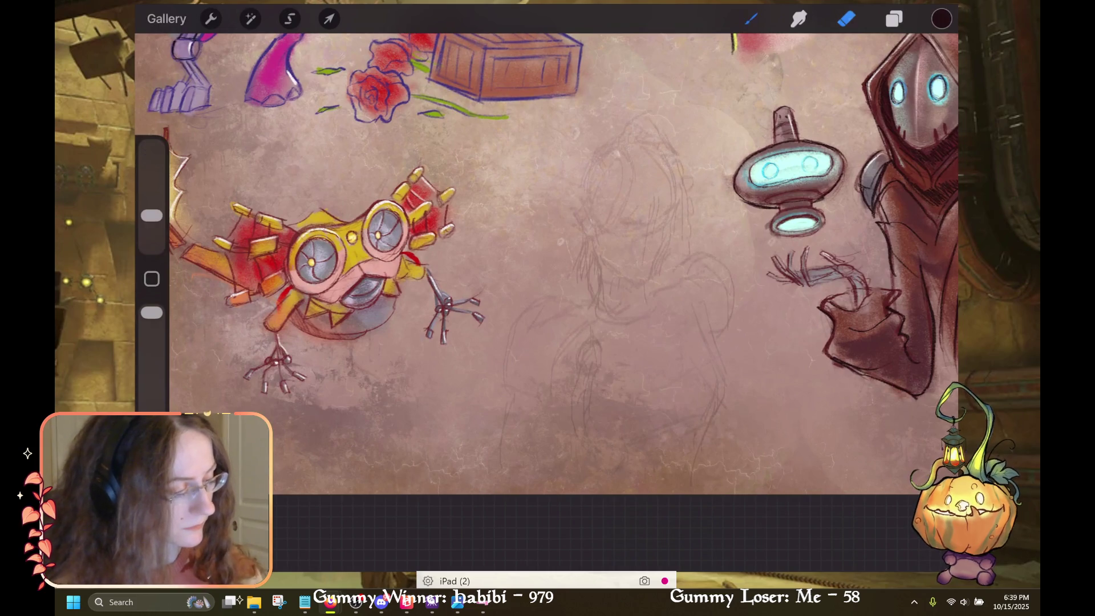
left_click_drag(152, 157, 151, 216)
left_click(941, 18)
left_click(907, 156)
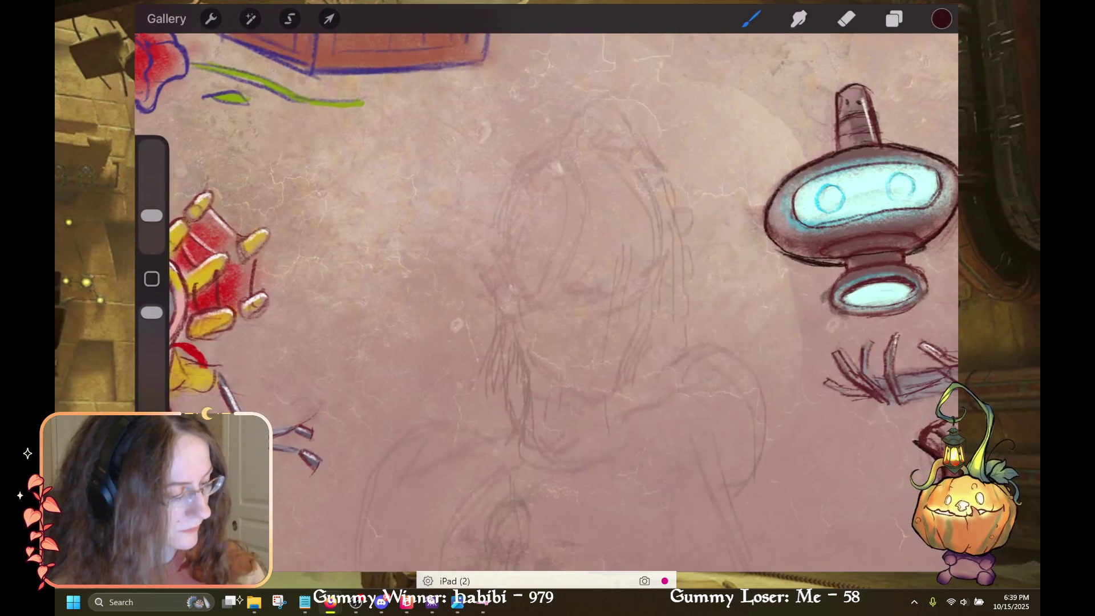
Draw curved dark eye lines on the face, redoing one and erasing the stroke over the right eye
left_click_drag(657, 272, 649, 299)
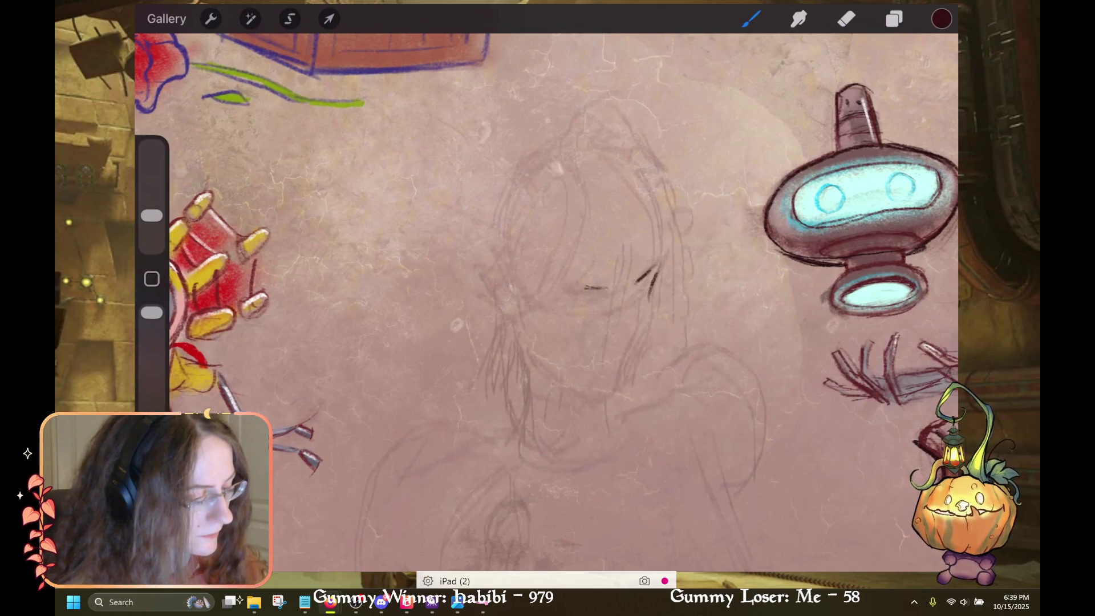
left_click_drag(578, 286, 607, 288)
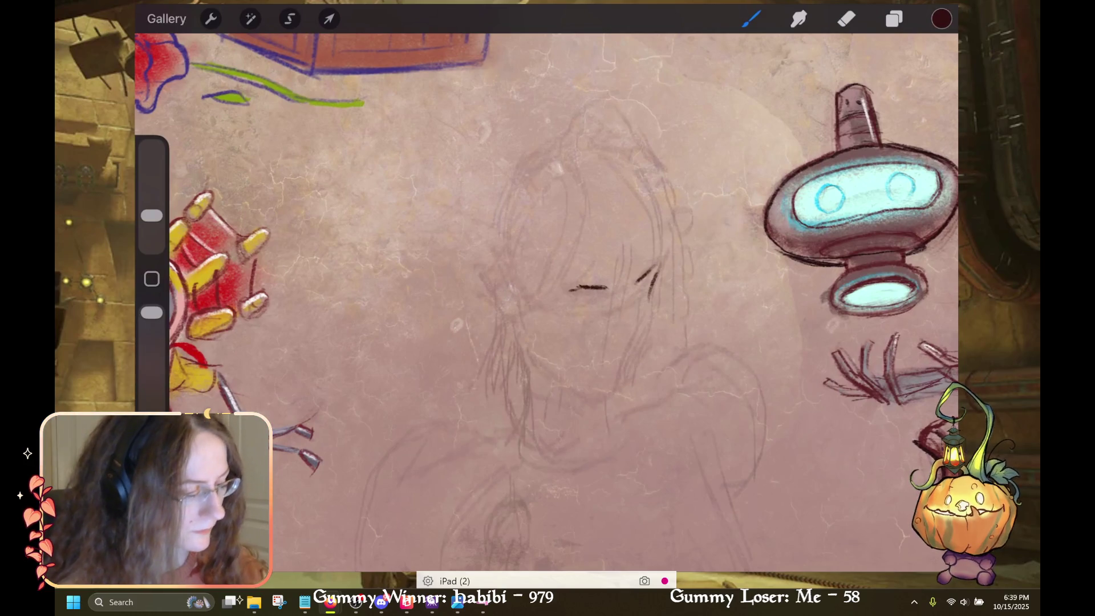
key("ctrl+z")
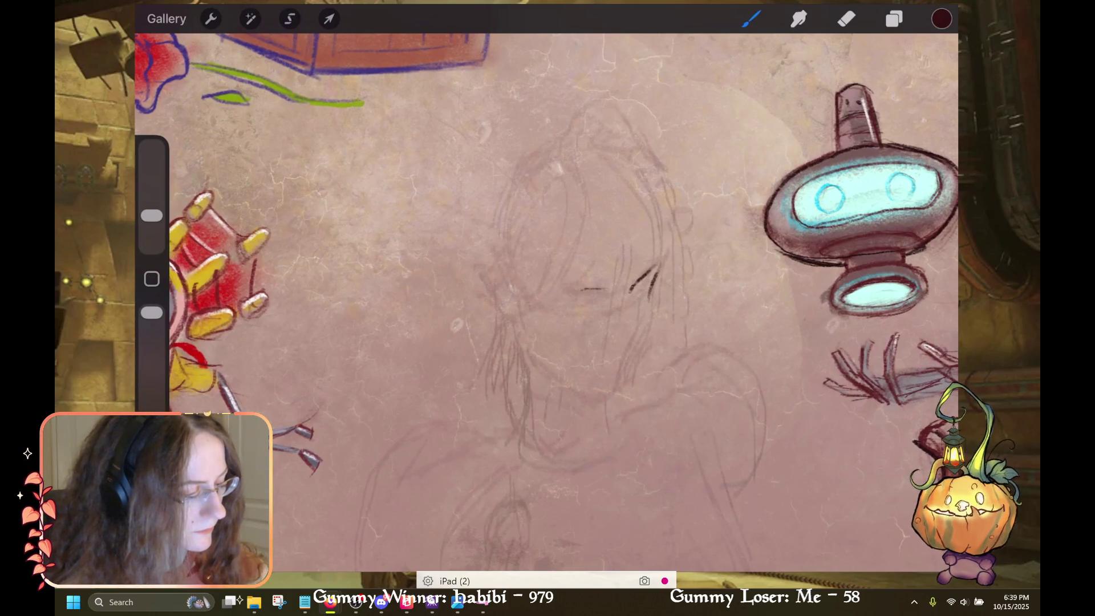
left_click_drag(572, 293, 603, 293)
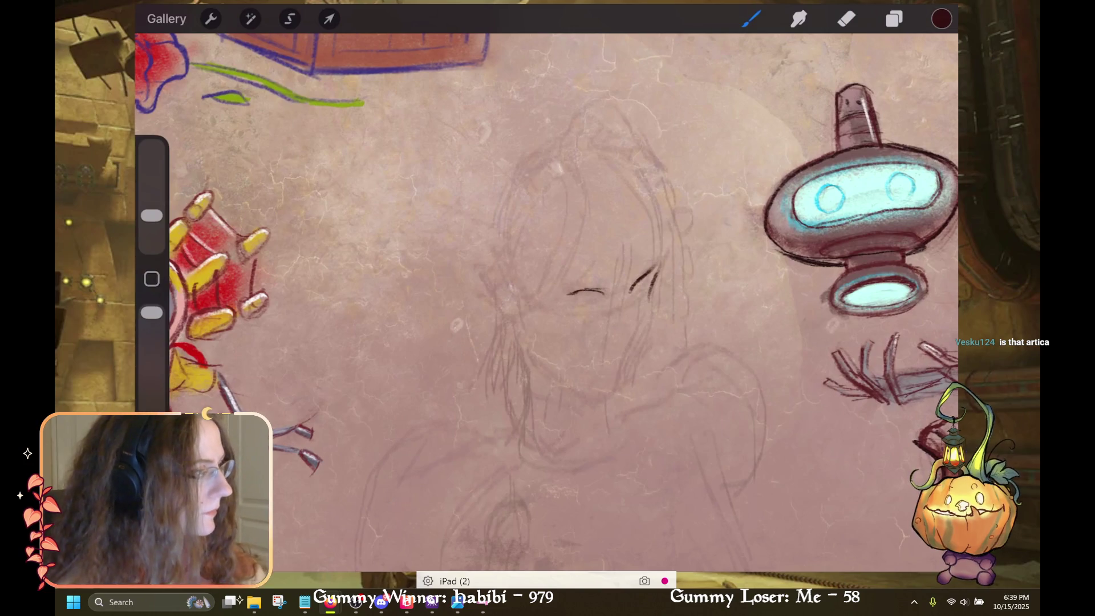
left_click(846, 19)
left_click_drag(152, 216, 152, 157)
left_click_drag(655, 268, 632, 293)
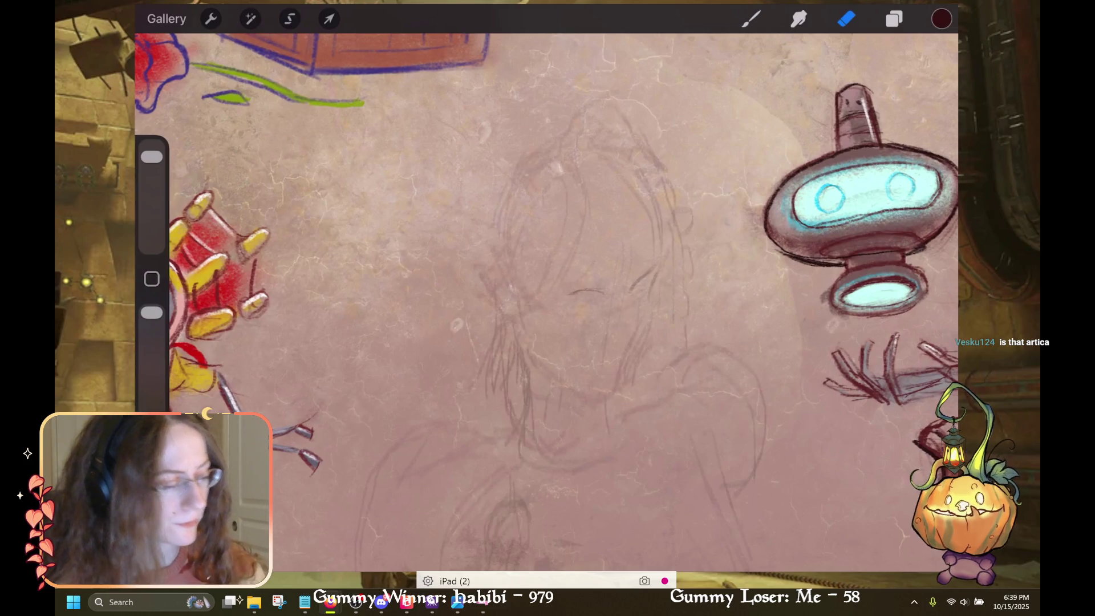
left_click(751, 18)
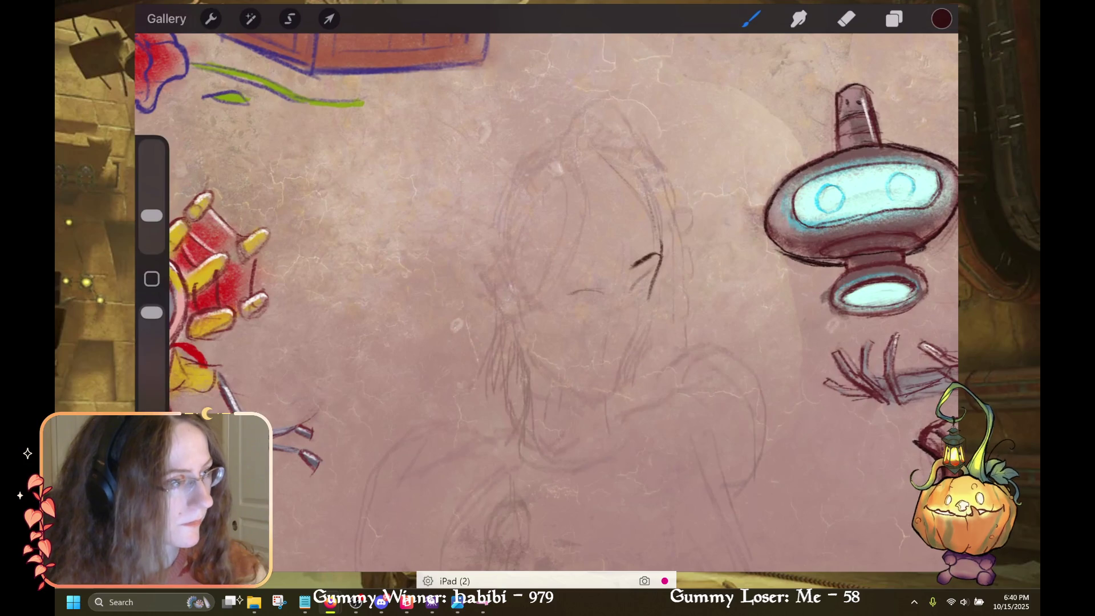
Ink the hair lines and the top and left contour of the head, erasing a stray loop
left_click_drag(588, 160, 662, 239)
left_click_drag(593, 159, 653, 231)
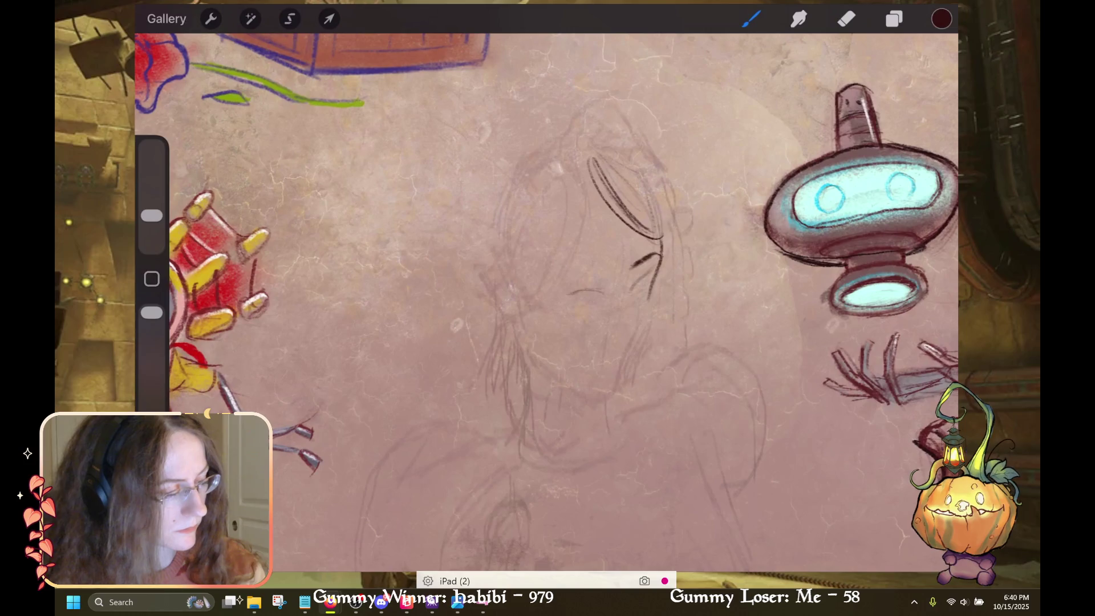
left_click(845, 18)
left_click_drag(591, 159, 618, 208)
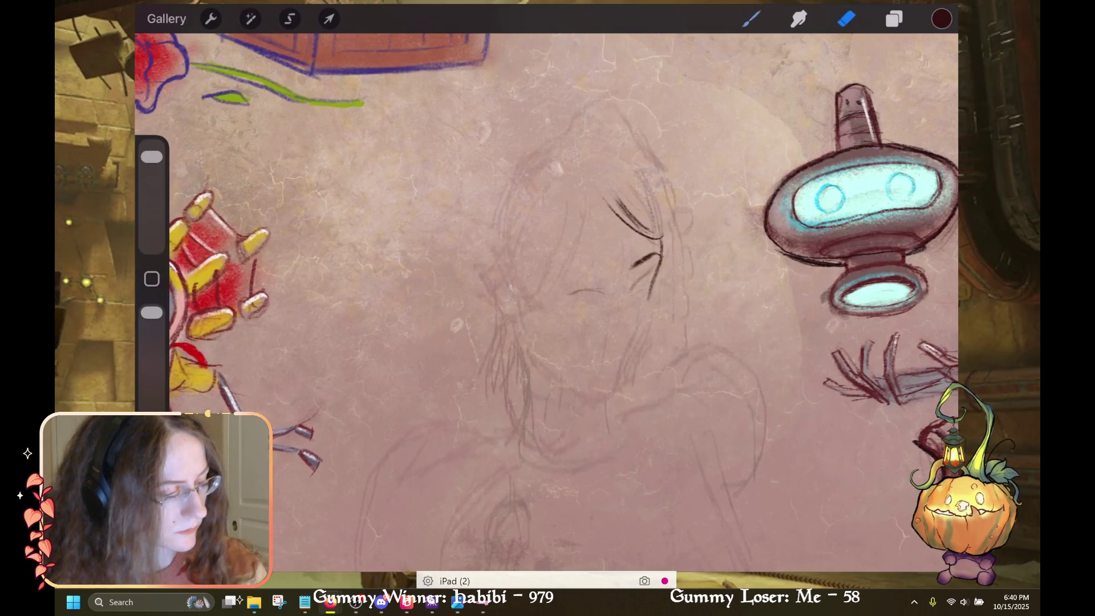
left_click(750, 18)
left_click_drag(575, 145, 599, 175)
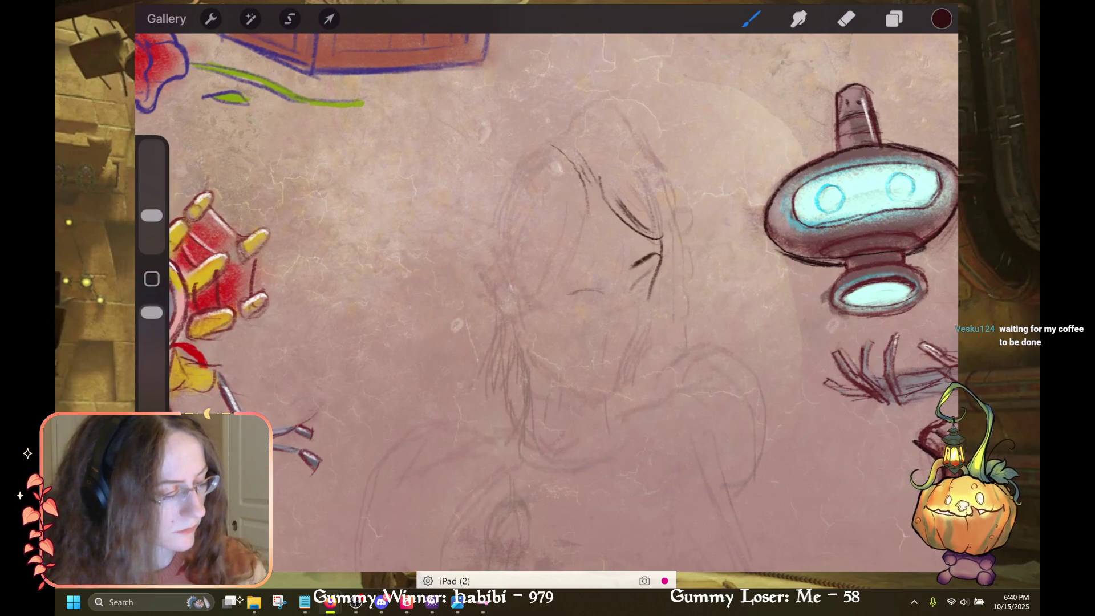
left_click_drag(547, 140, 516, 168)
left_click_drag(503, 205, 497, 272)
left_click_drag(500, 193, 493, 234)
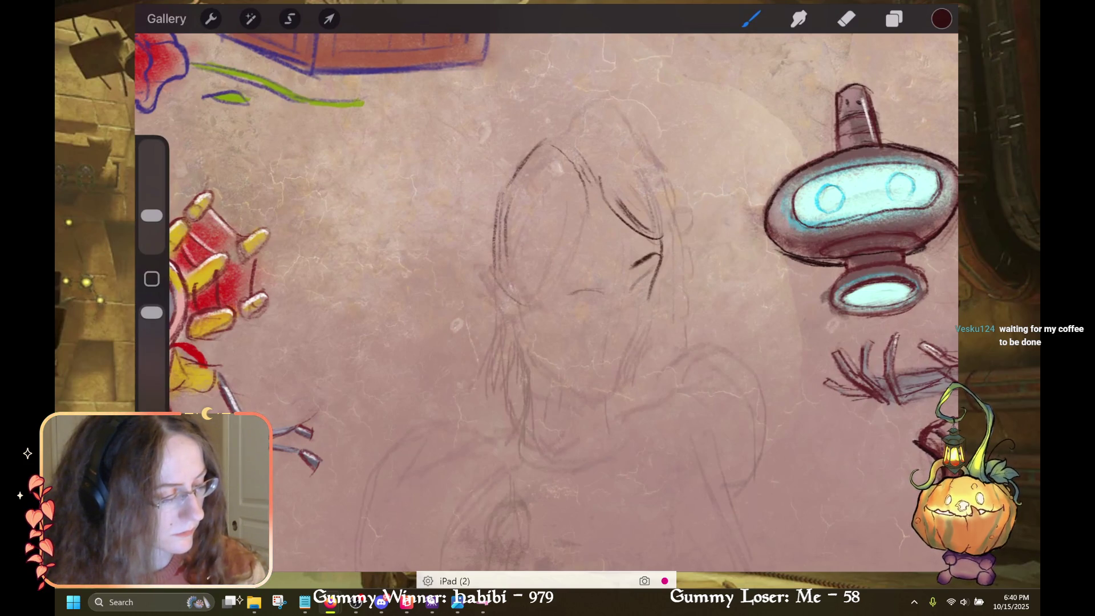
Add the diagonal visor line, chin mark and both eye lines, then redraw the head's left outline
left_click_drag(504, 197, 565, 228)
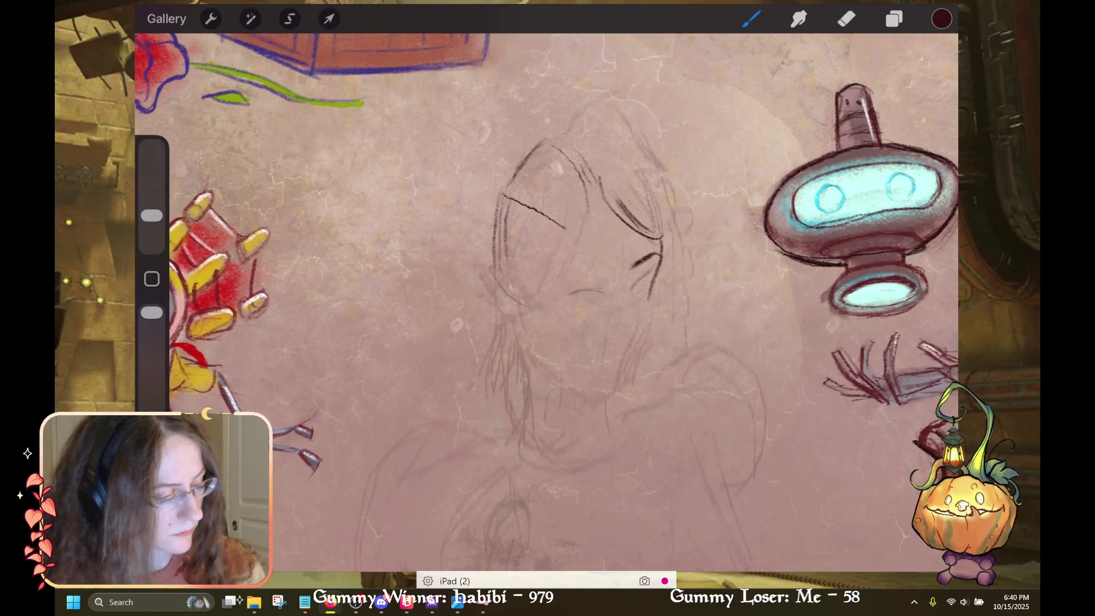
left_click_drag(543, 307, 556, 290)
left_click_drag(587, 213, 583, 233)
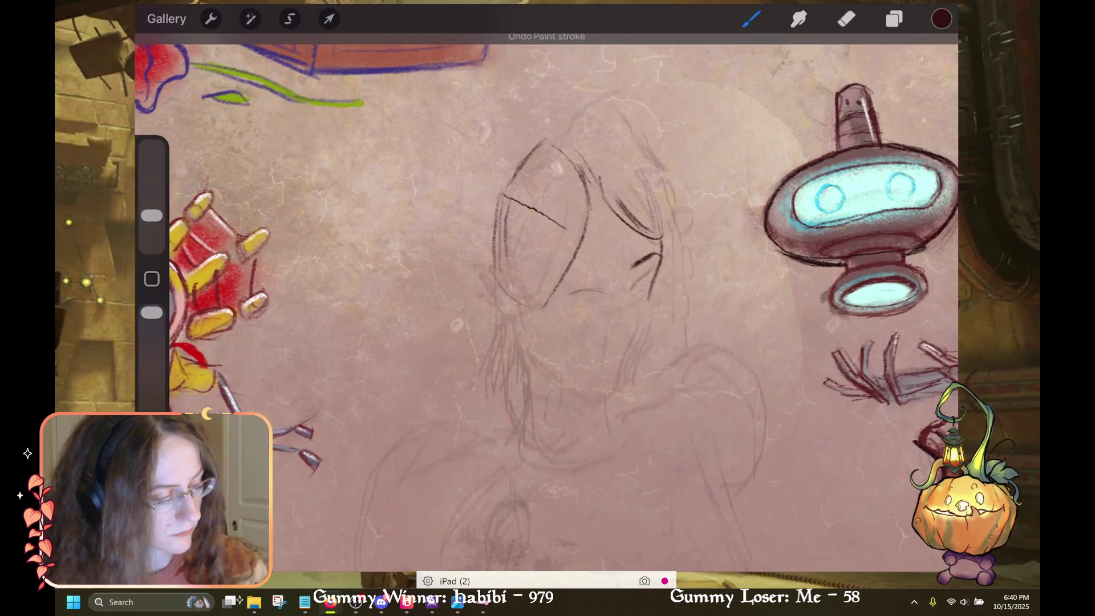
left_click_drag(570, 282, 602, 280)
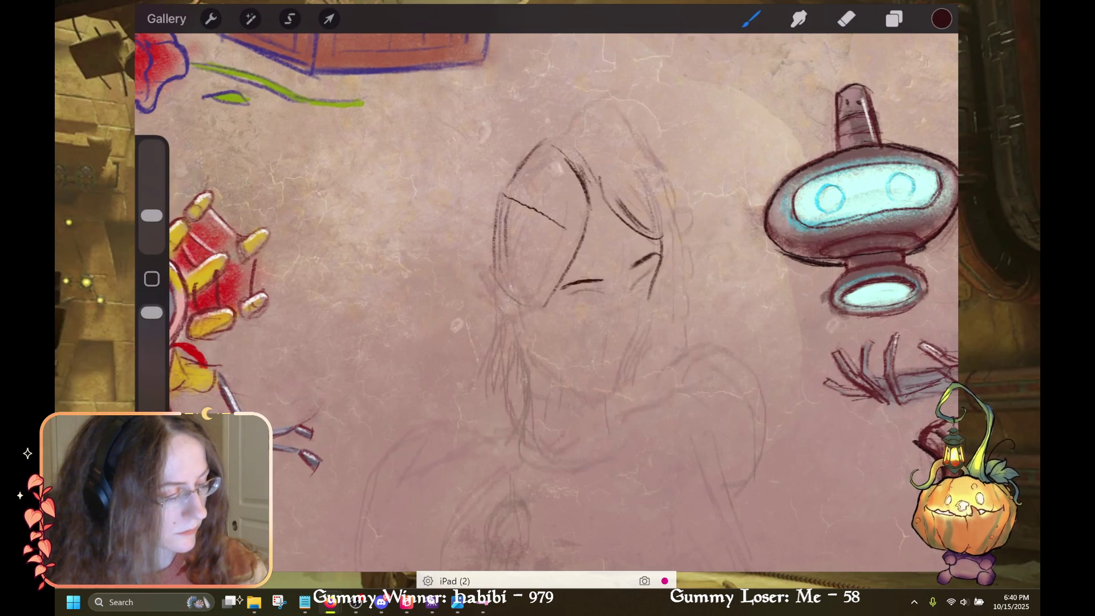
left_click_drag(631, 269, 656, 255)
left_click(846, 18)
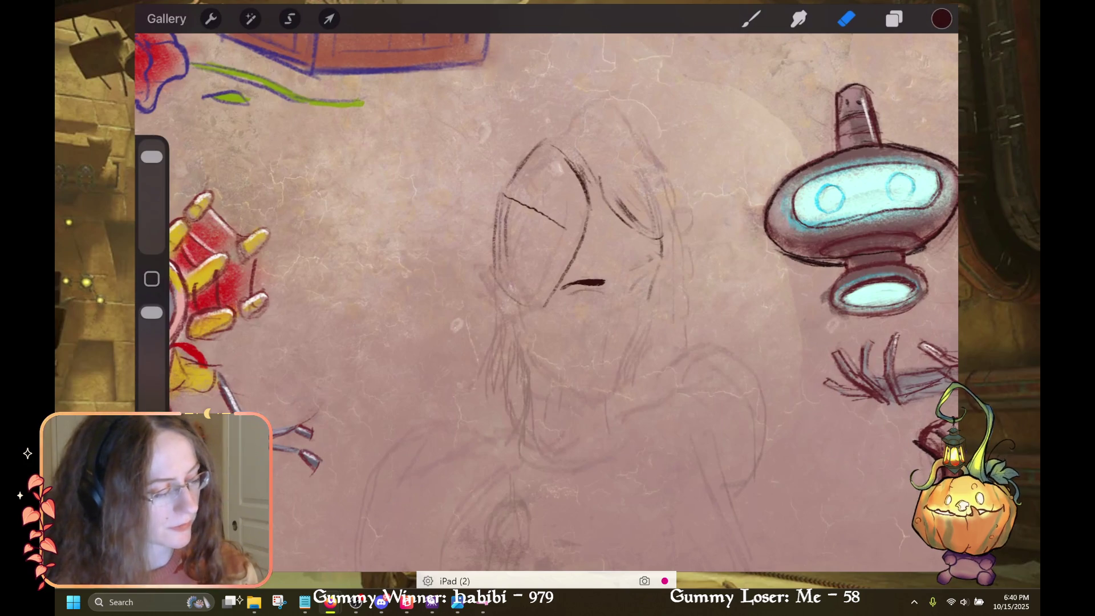
left_click(751, 19)
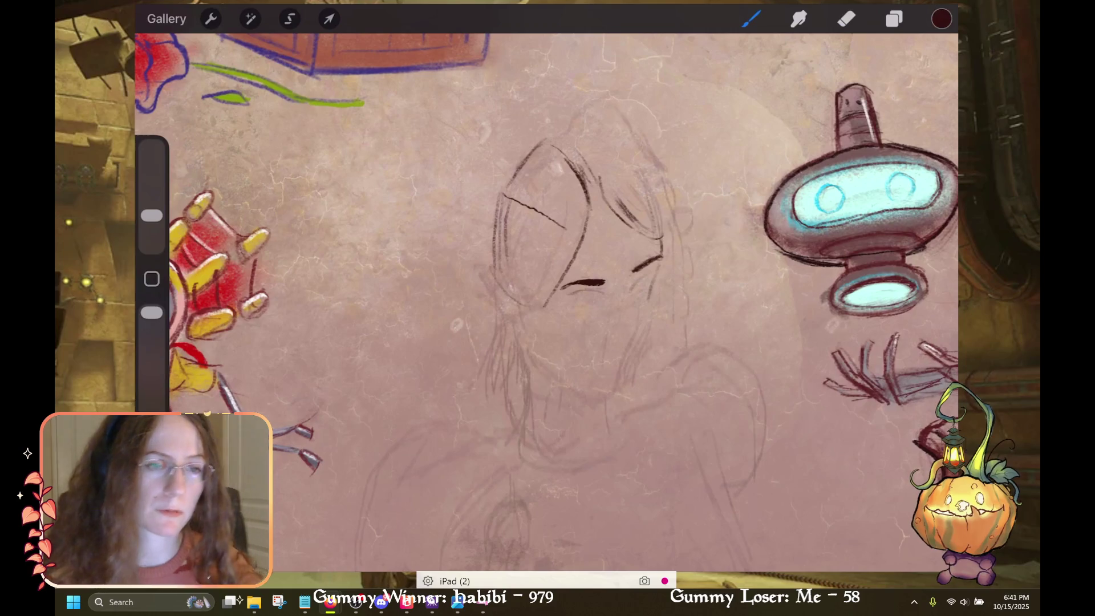
left_click_drag(659, 252, 663, 264)
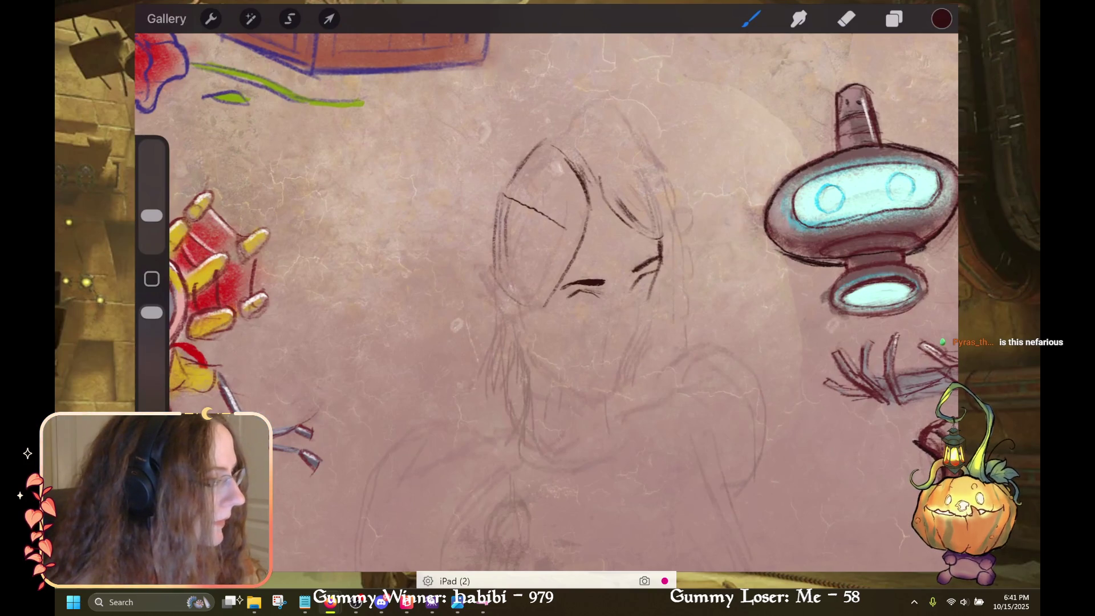
scroll(546, 303, "down", 3)
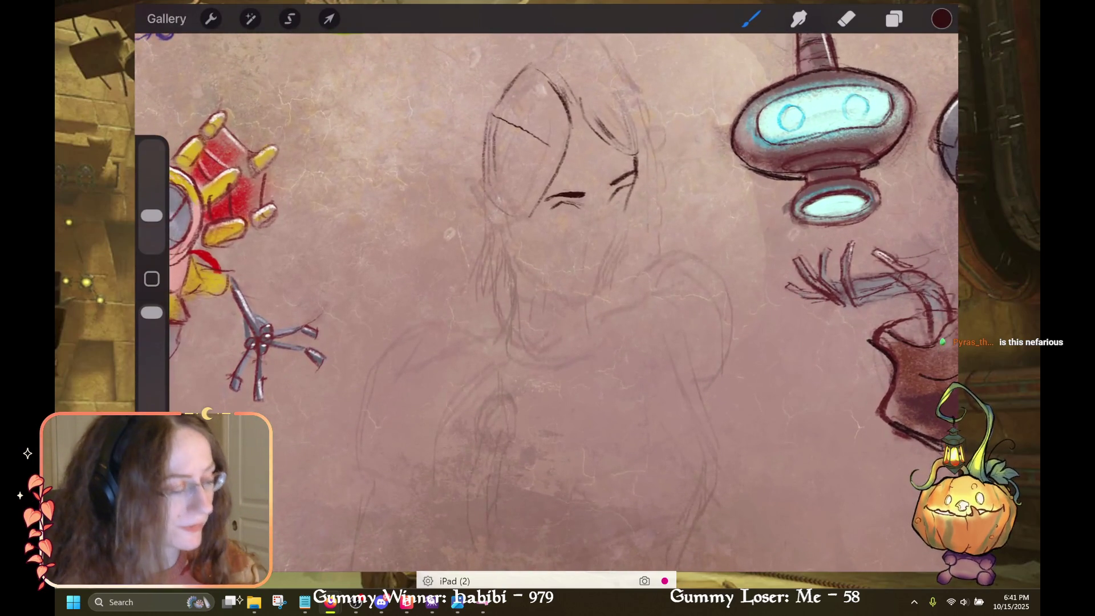
mouse_move(521, 70)
left_mouse_down()
mouse_move(476, 126)
mouse_move(479, 191)
left_mouse_up()
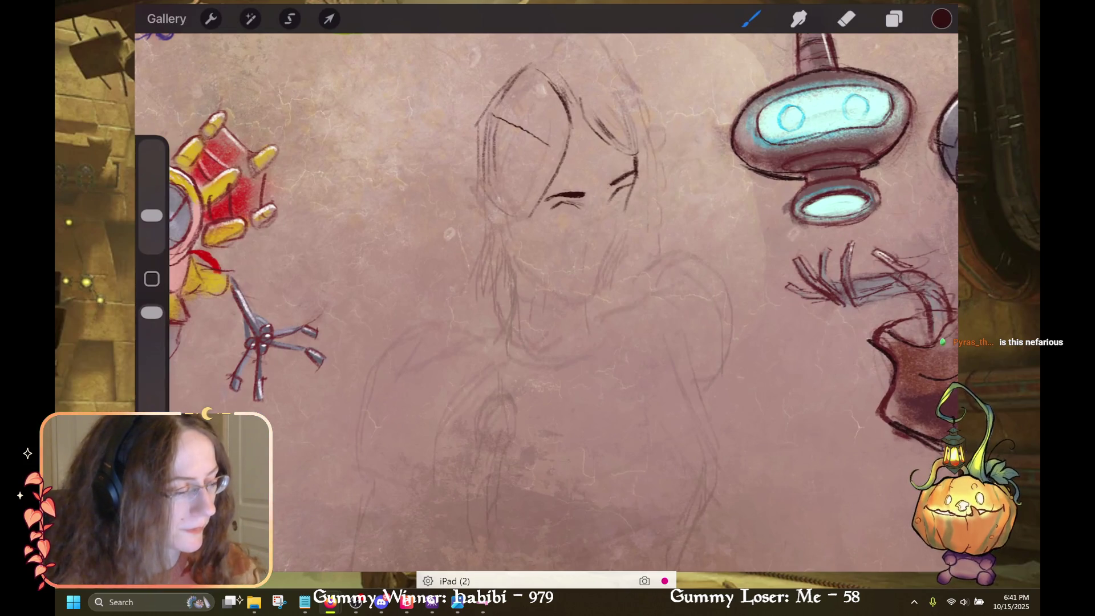
Undo a bad stroke, extend the chin line, and set the eraser to about 44% size
left_click(846, 19)
left_click(846, 19)
left_click(847, 19)
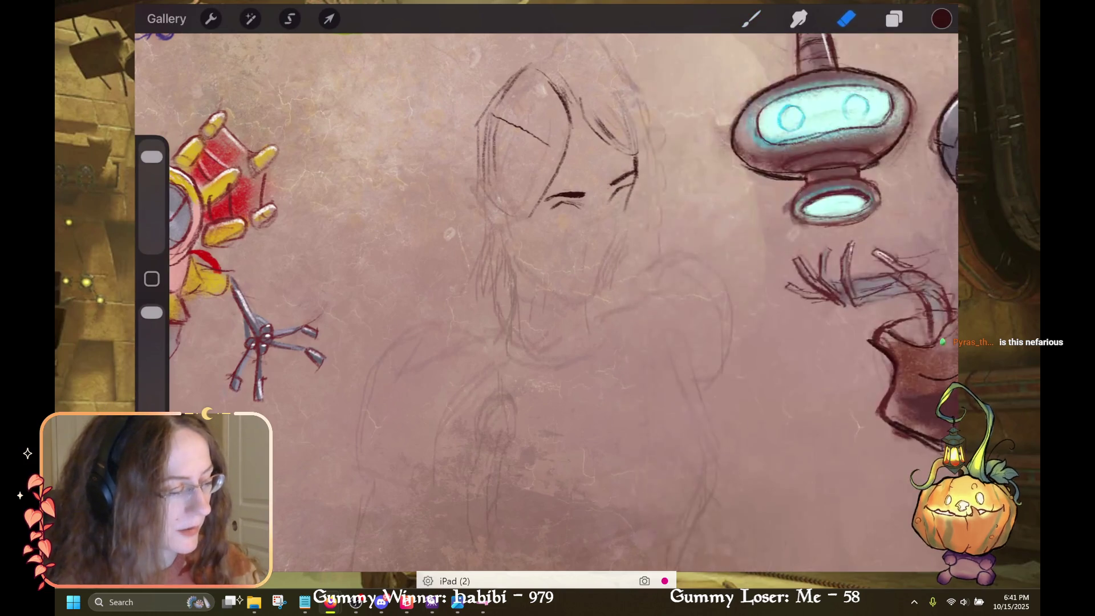
scroll(547, 285, "up", 1)
left_click(751, 19)
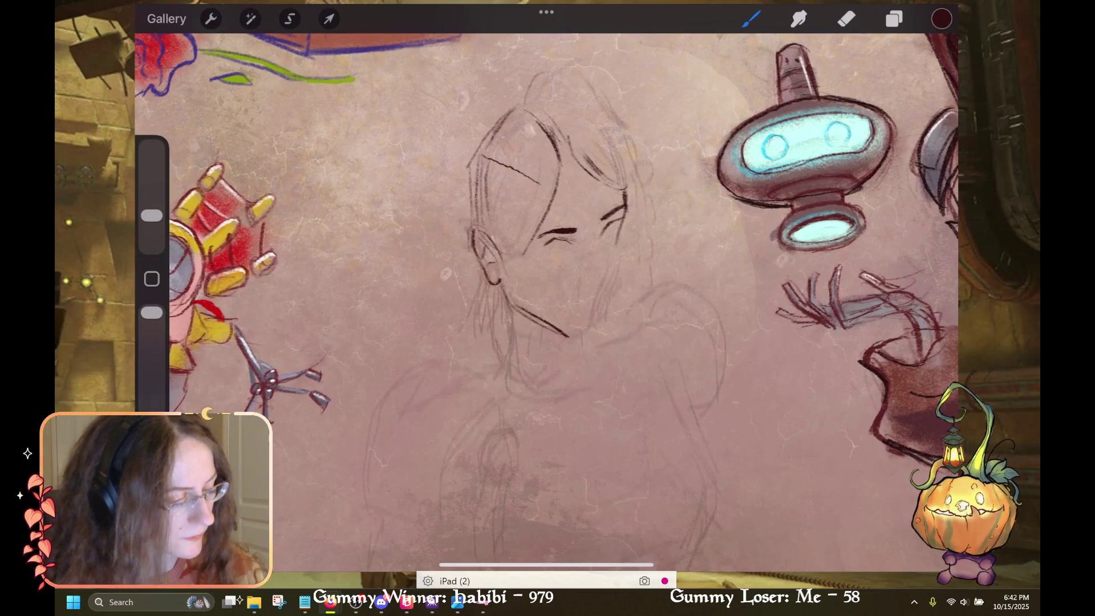
key("ctrl+z")
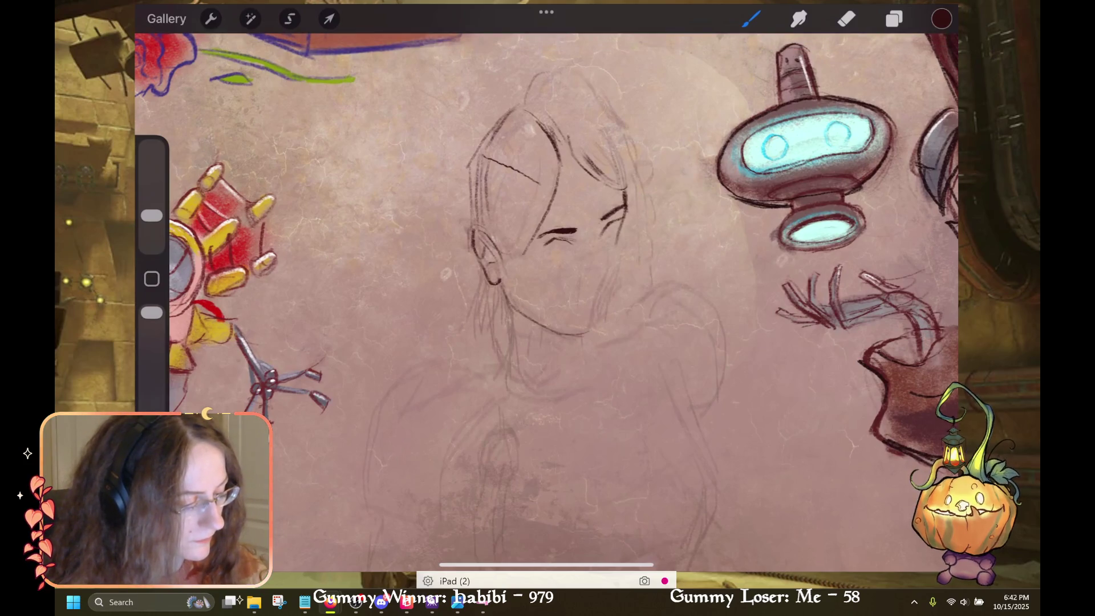
left_click_drag(576, 335, 597, 321)
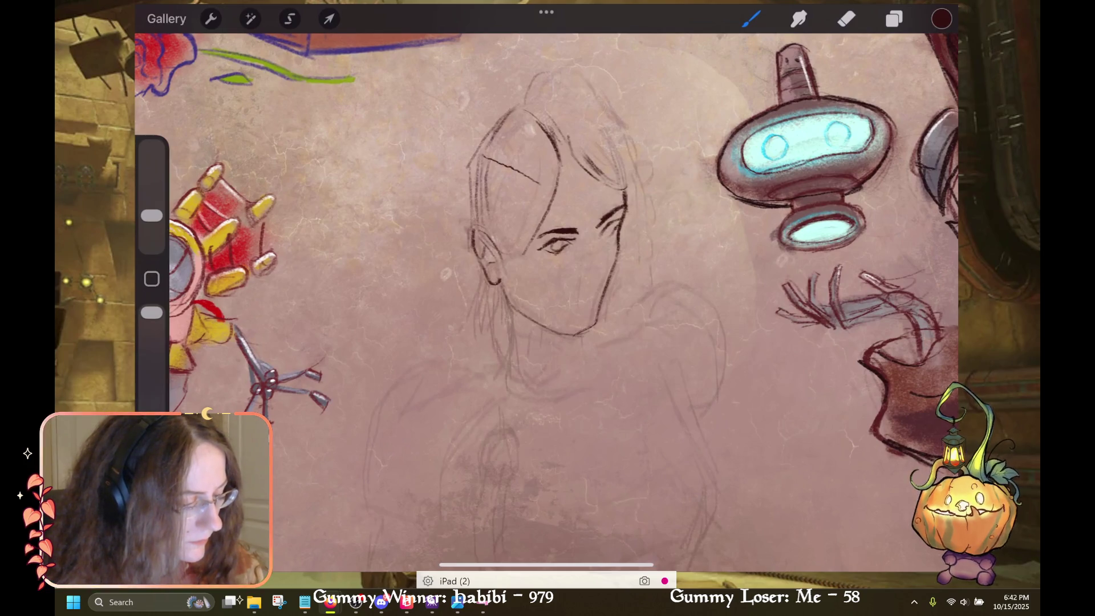
left_click(846, 19)
left_click_drag(152, 157, 151, 195)
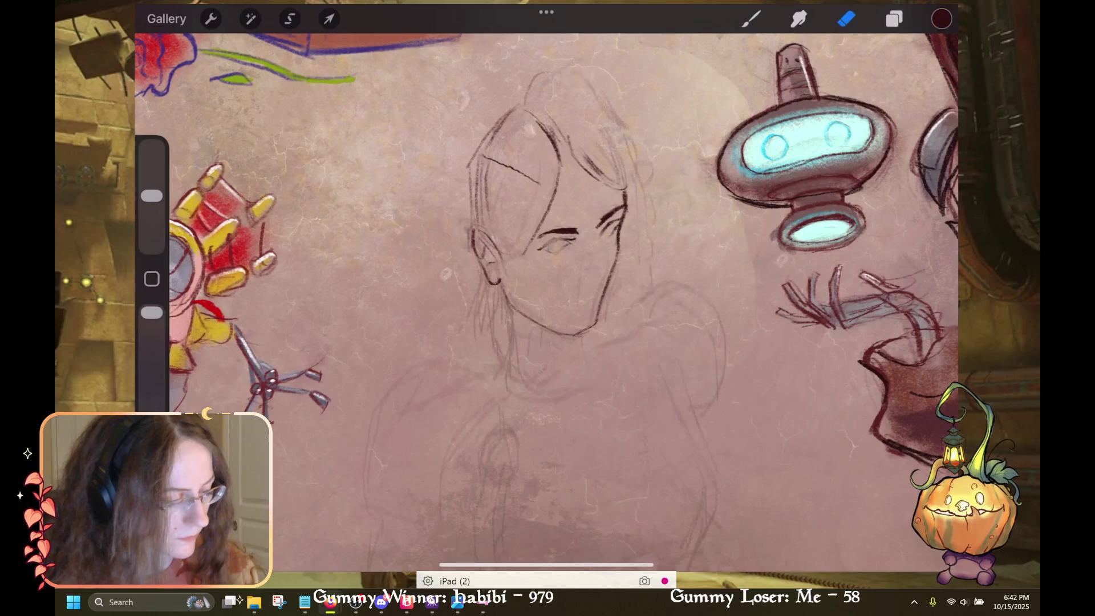
left_click(751, 18)
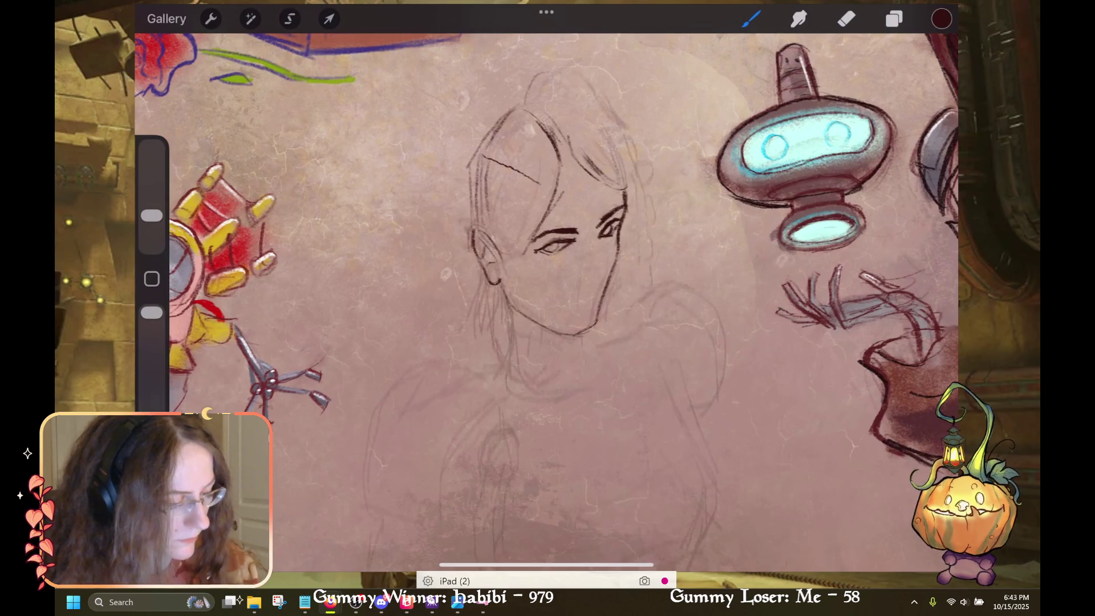
Draw heavy dark fringe strokes across the forehead, then undo the final stroke
left_click_drag(557, 144, 624, 192)
left_click_drag(572, 159, 619, 189)
left_click_drag(566, 144, 629, 187)
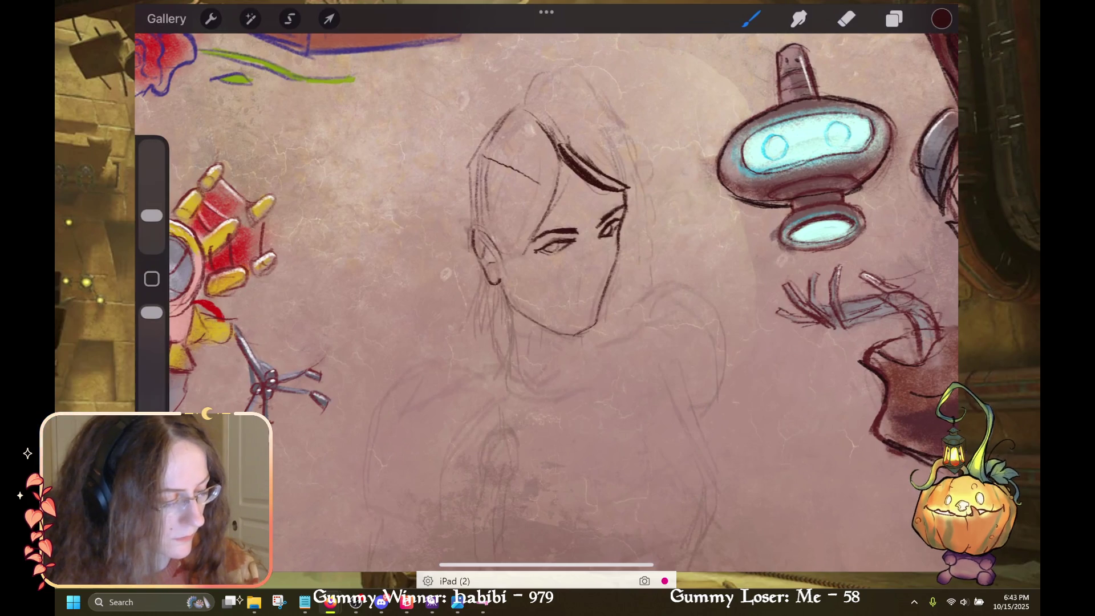
left_click_drag(576, 155, 614, 179)
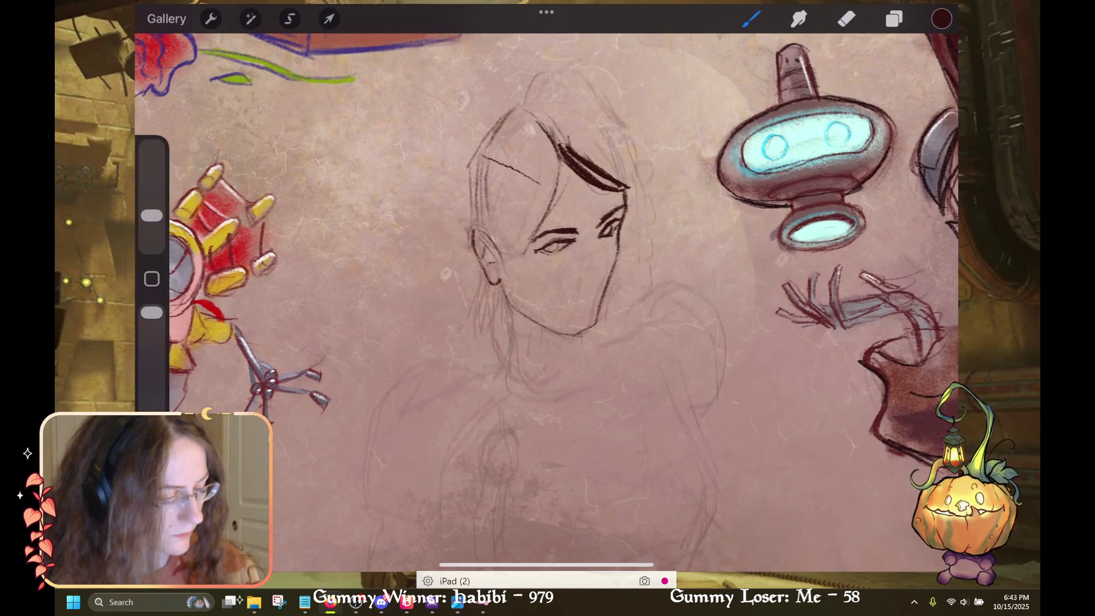
left_click_drag(547, 257, 502, 345)
scroll(513, 313, "up", 3)
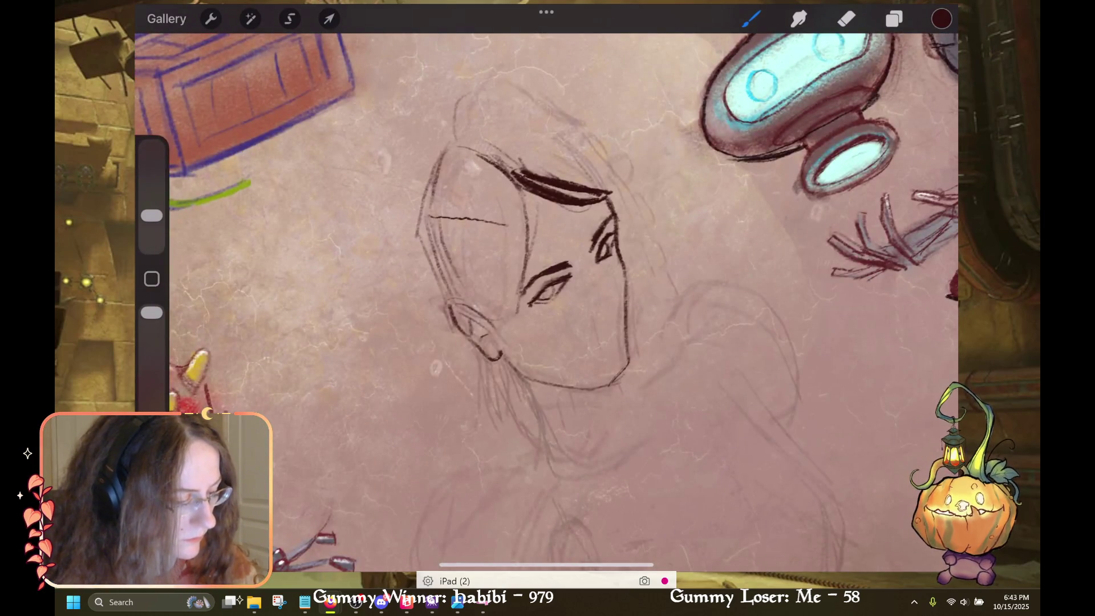
left_click(846, 18)
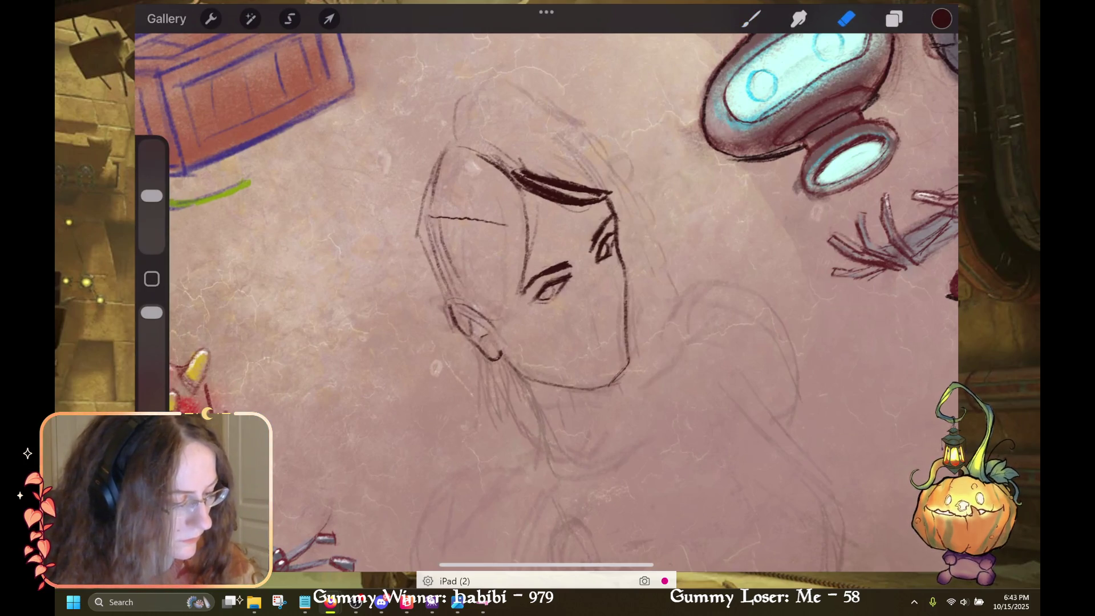
left_click(751, 19)
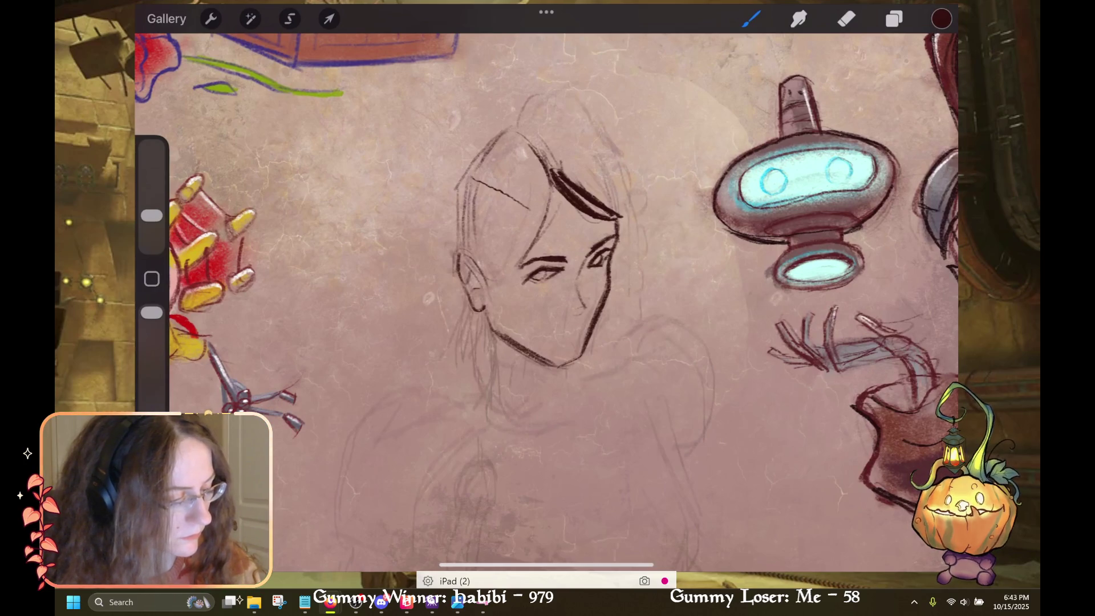
key("ctrl+z")
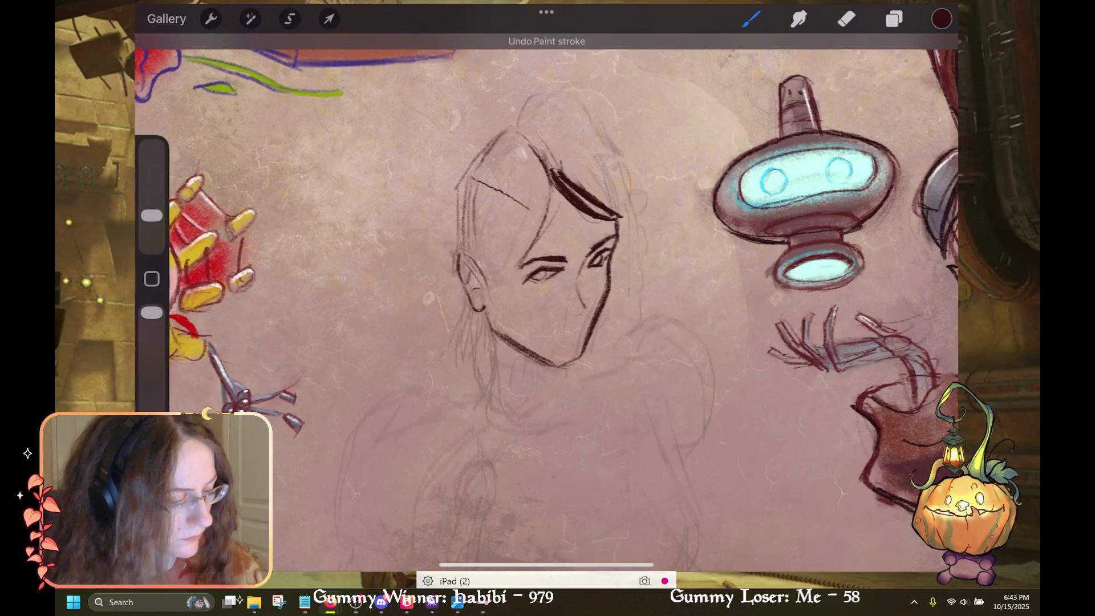
Darken the left contour and top curve of the head, with a stroke beside the left eye
left_click_drag(484, 264, 522, 263)
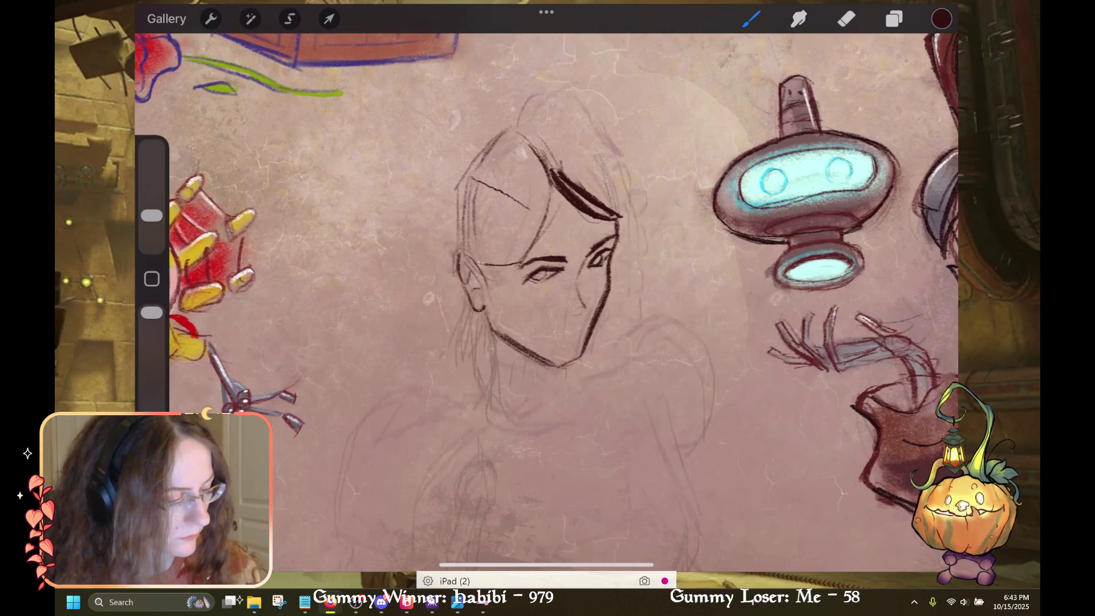
mouse_move(505, 128)
left_mouse_down()
mouse_move(462, 178)
mouse_move(457, 265)
left_mouse_up()
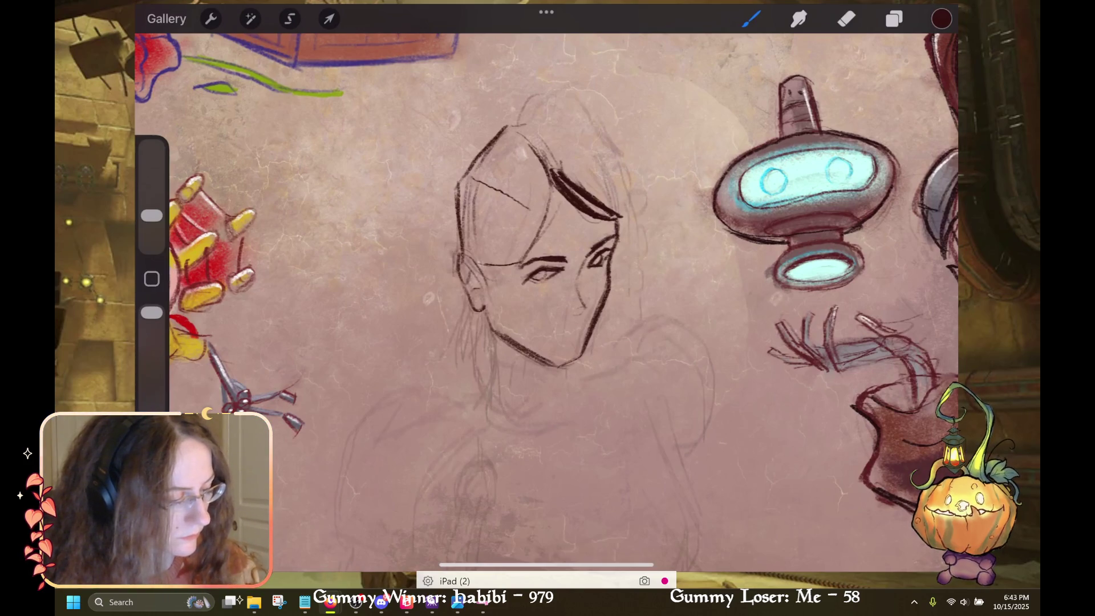
left_click_drag(526, 125, 575, 98)
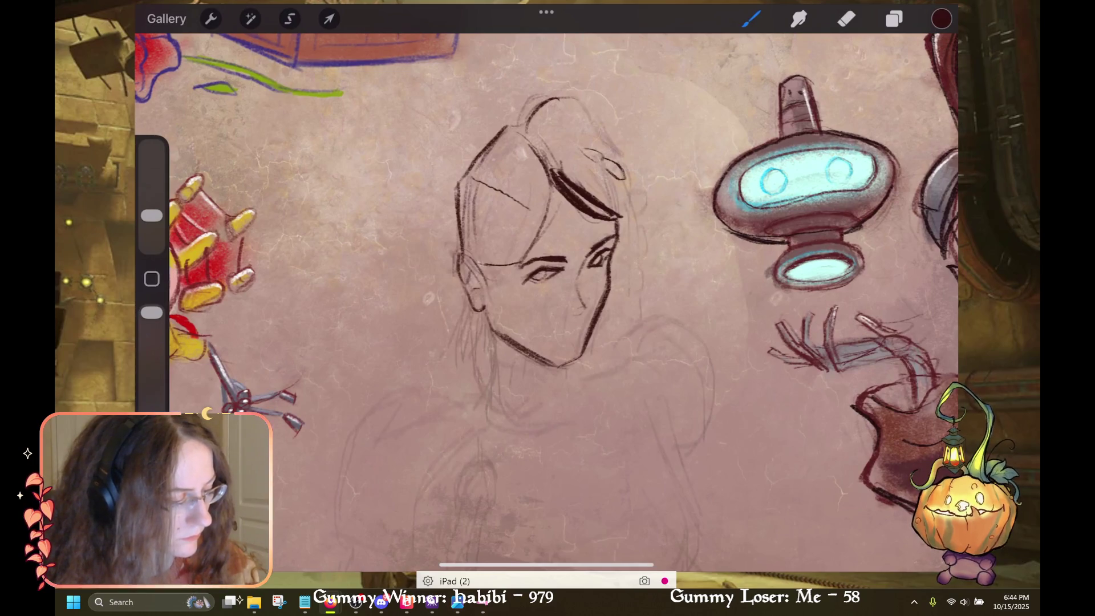
Draw a curl and looped braid strands down the right side of the hair, undoing a stray stroke
left_click_drag(606, 161, 638, 198)
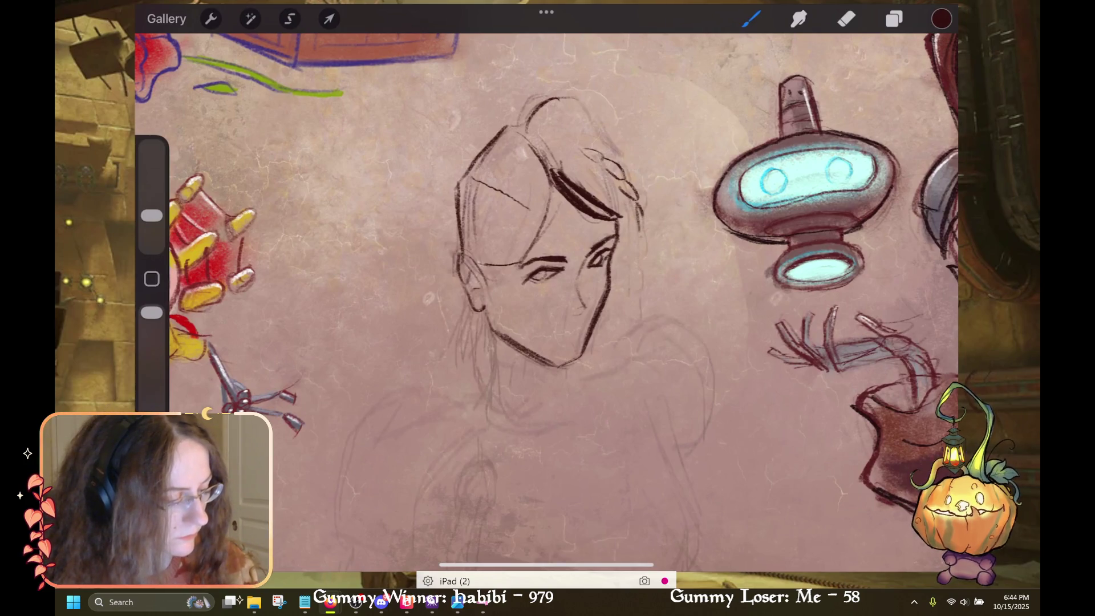
left_click_drag(643, 236, 637, 296)
left_click_drag(641, 242, 633, 299)
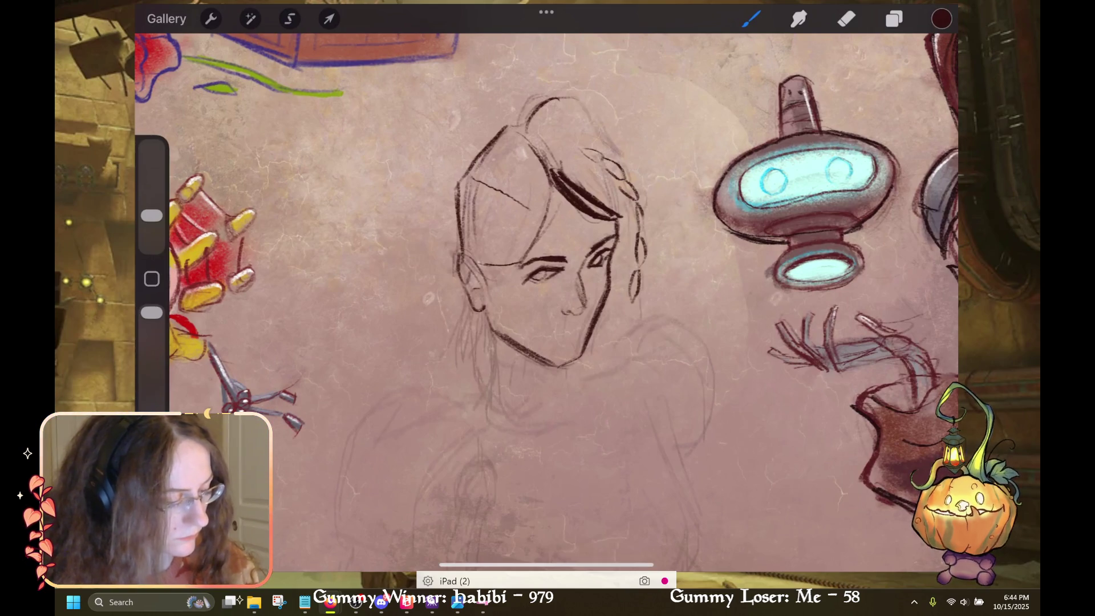
key("ctrl+z")
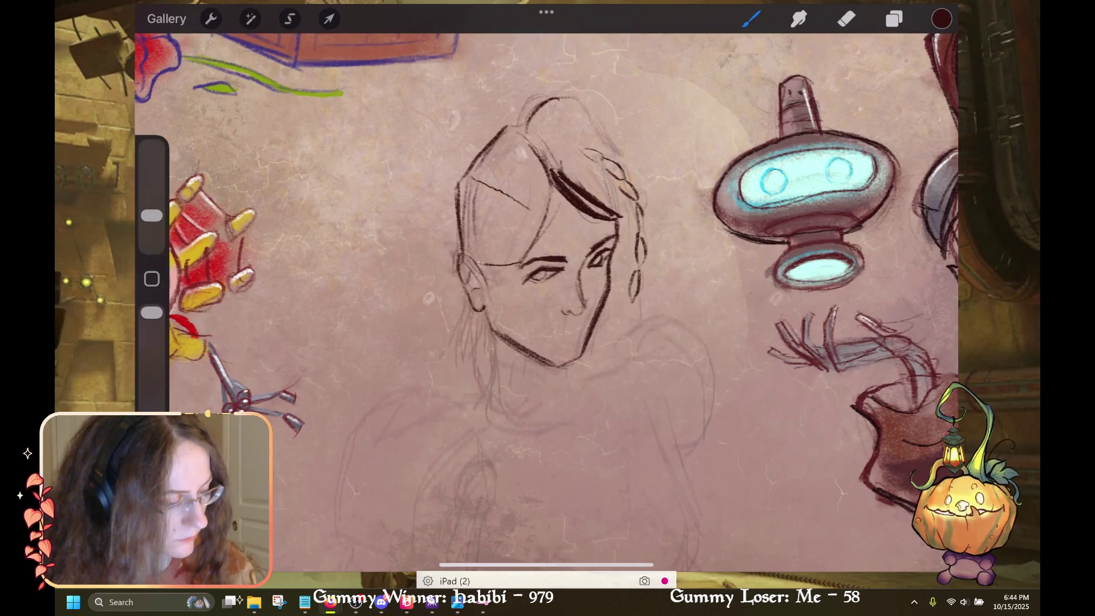
key("e")
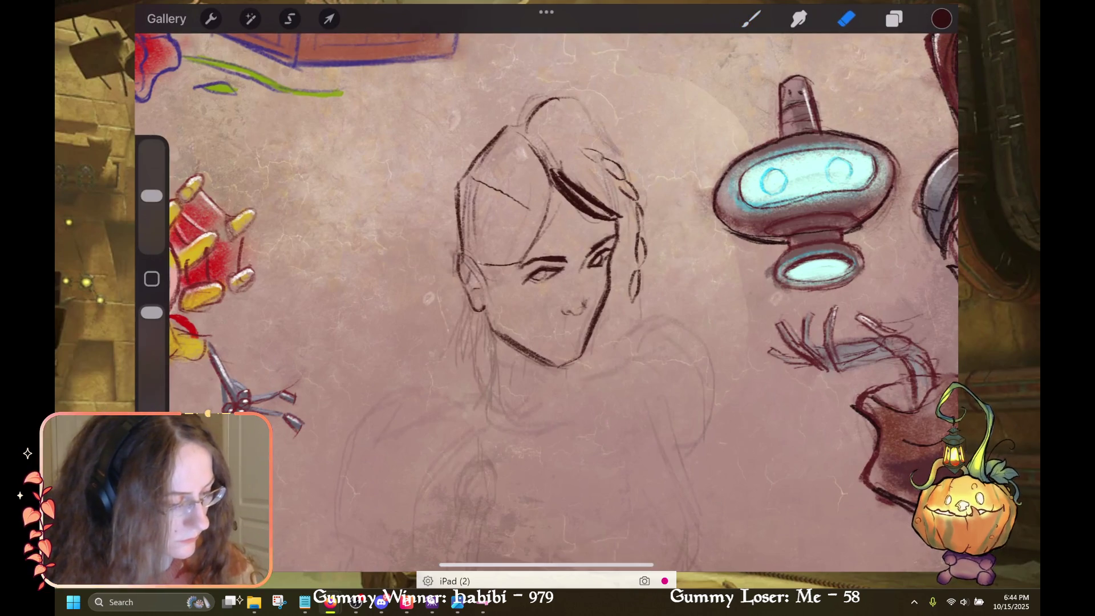
key("b")
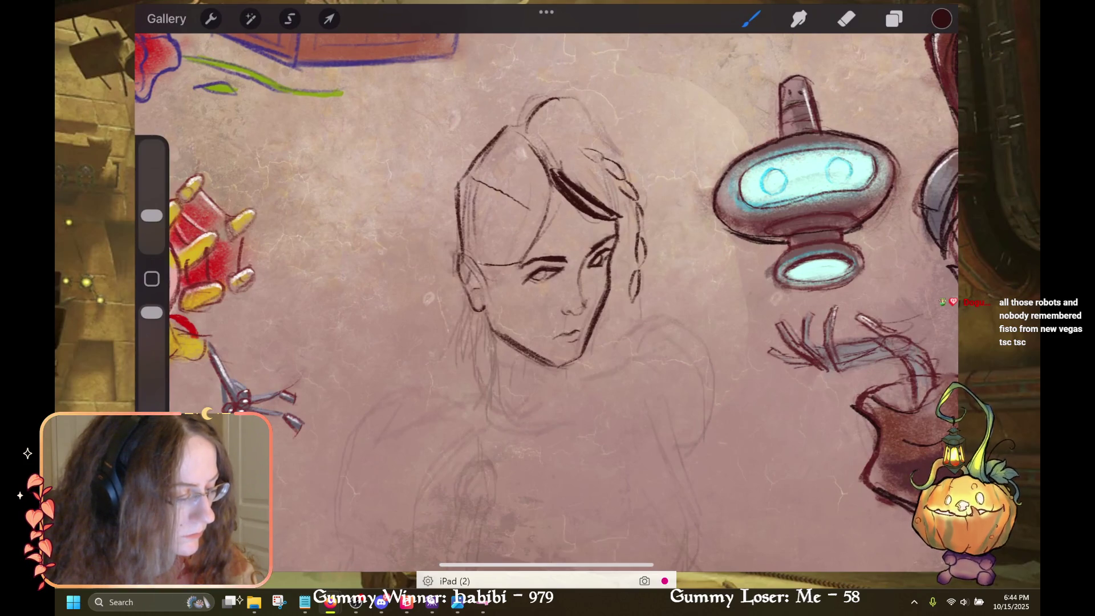
Lasso the mouth with Freehand selection and shift it up-right with a slight resize
left_click(290, 19)
left_click(575, 349)
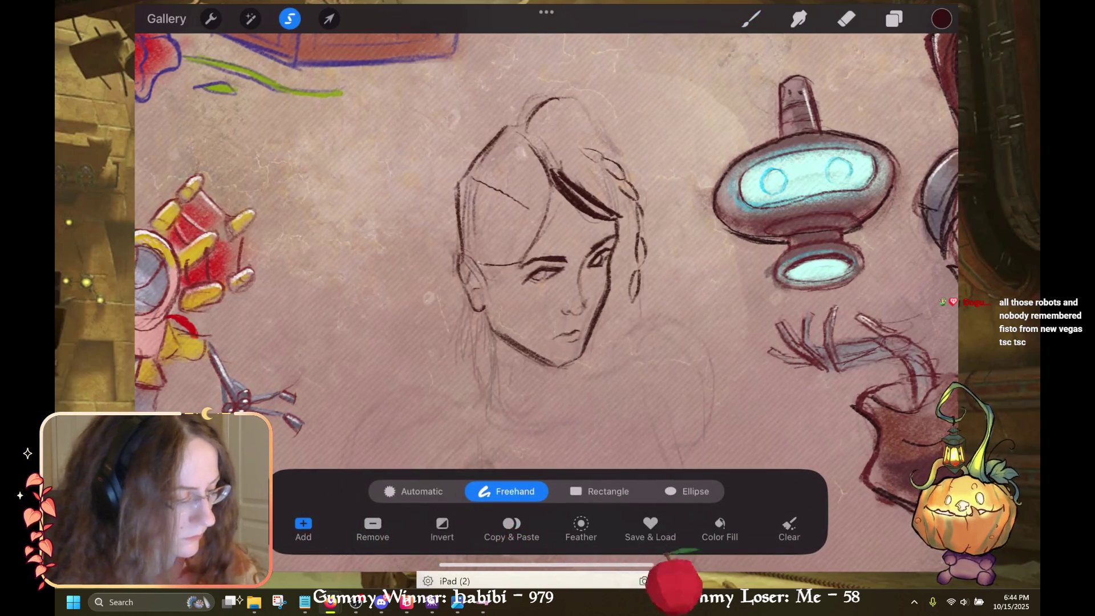
left_click(329, 18)
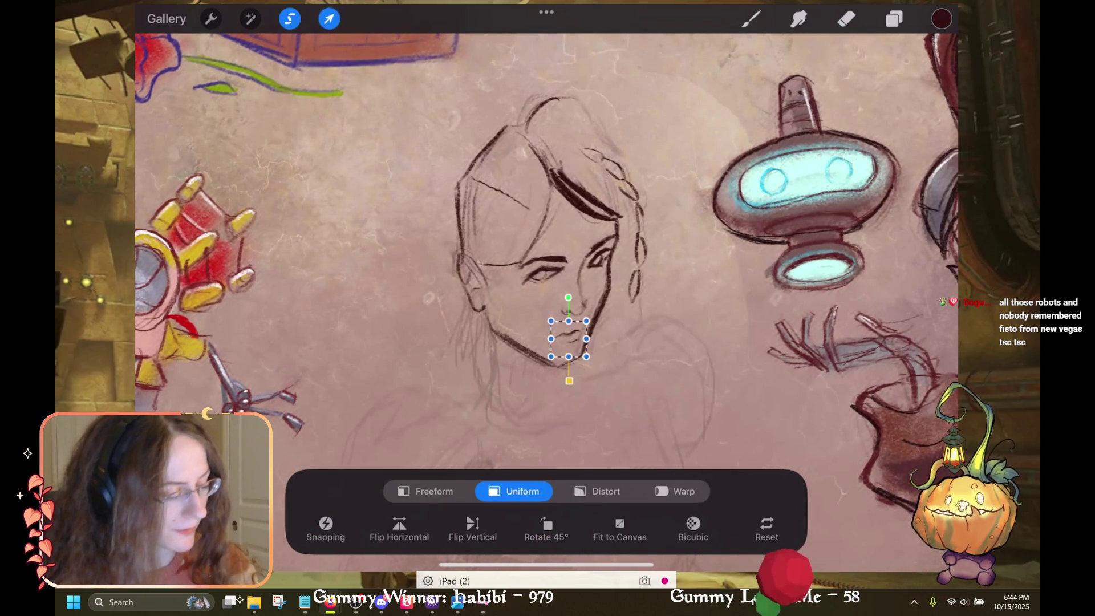
left_click_drag(568, 339, 573, 335)
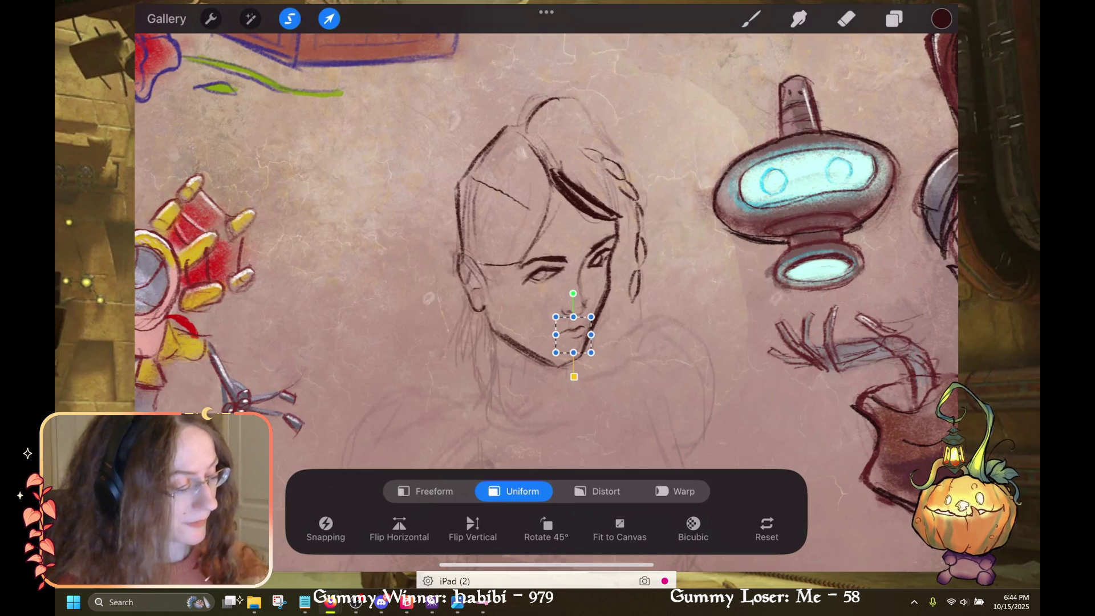
left_click_drag(556, 317, 545, 311)
scroll(573, 335, "up", 3)
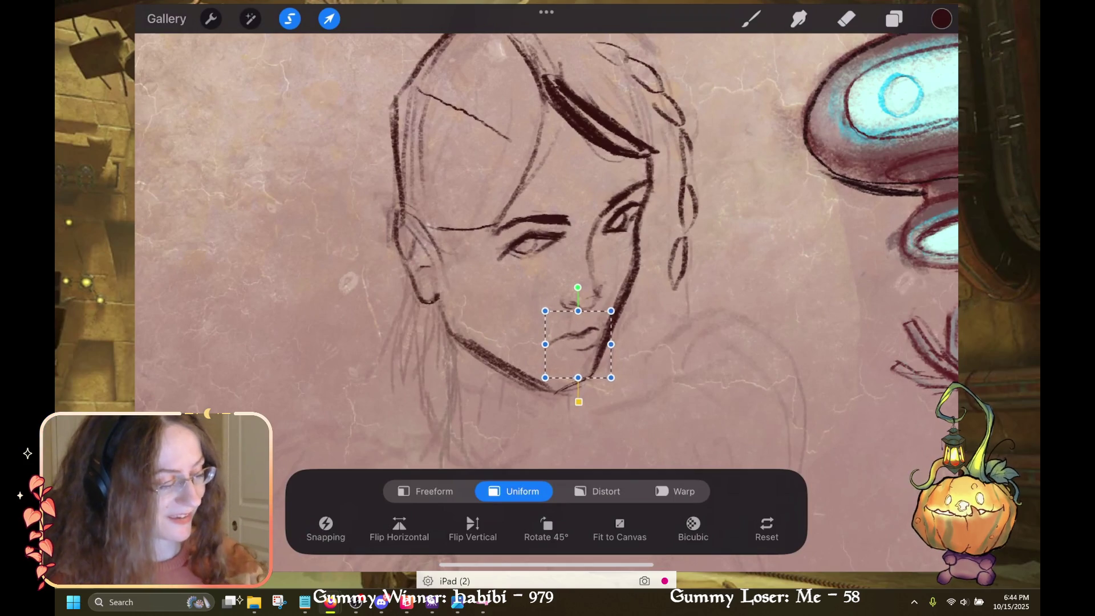
left_click(751, 19)
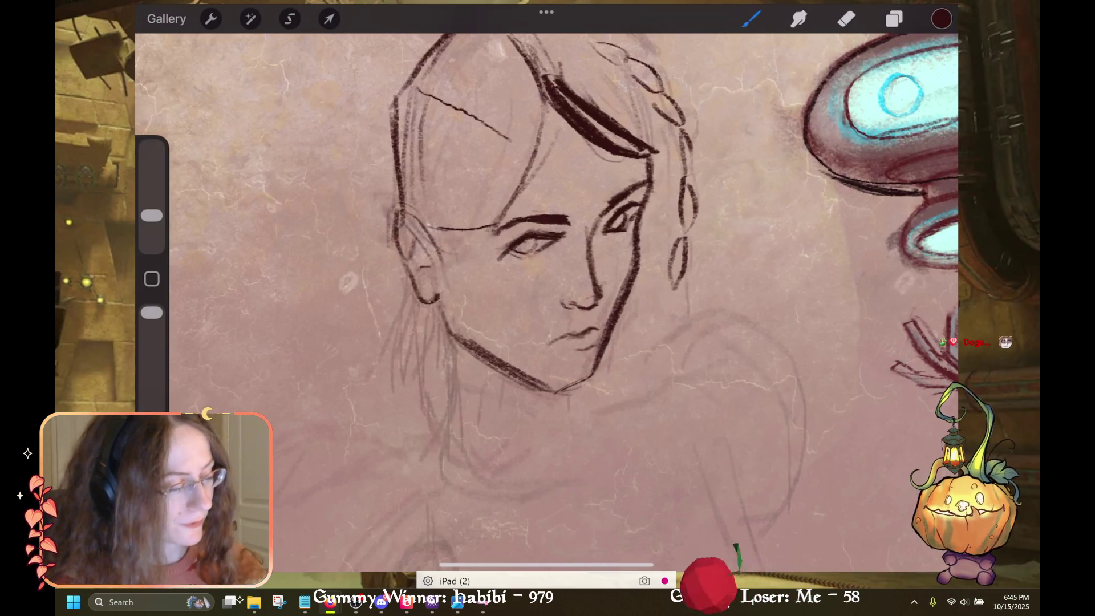
left_click(847, 19)
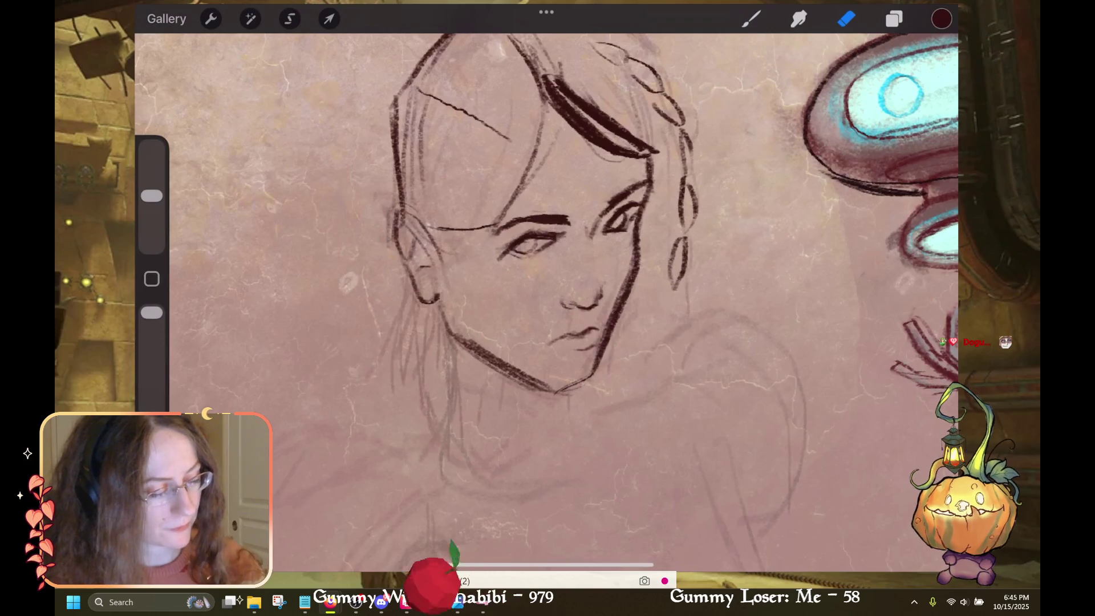
Shrink the eraser and add pencil hair strokes beside the braid
left_click_drag(151, 195, 152, 218)
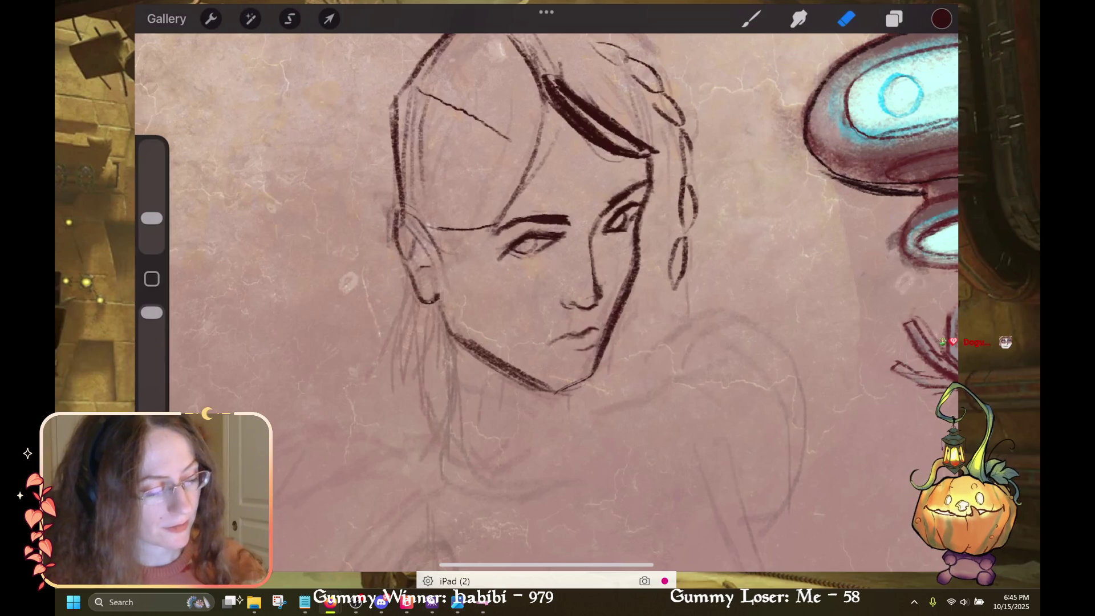
left_click(751, 19)
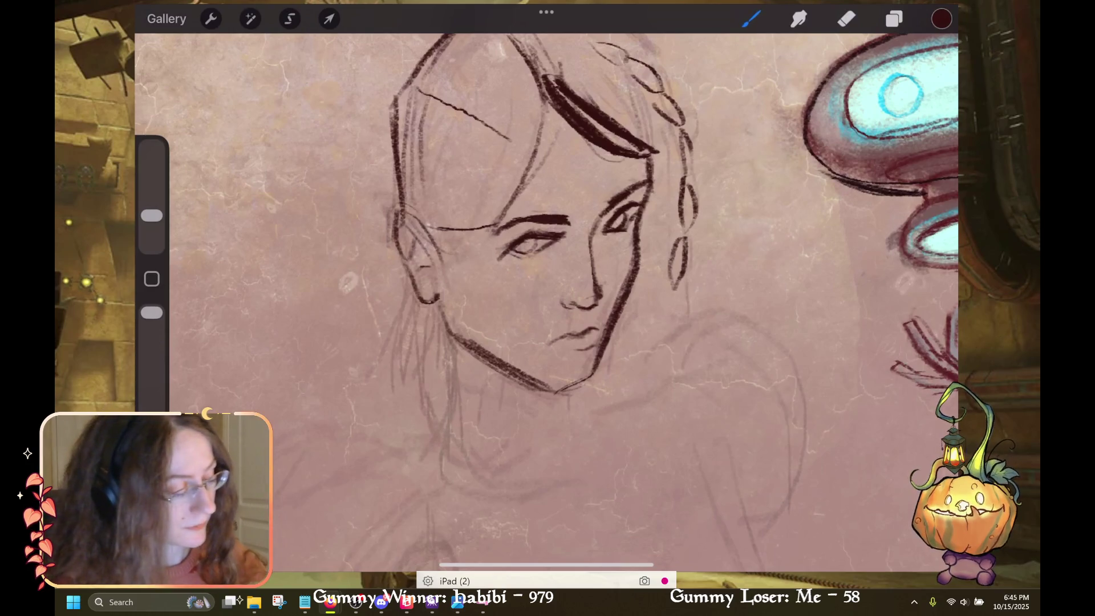
left_click(847, 19)
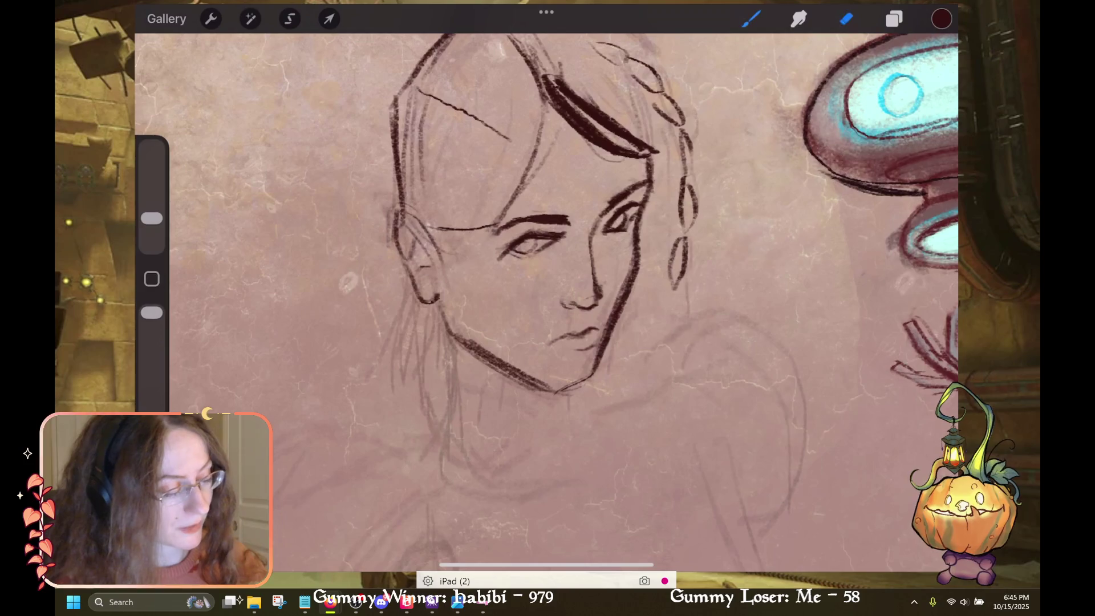
left_click(846, 19)
left_click(846, 18)
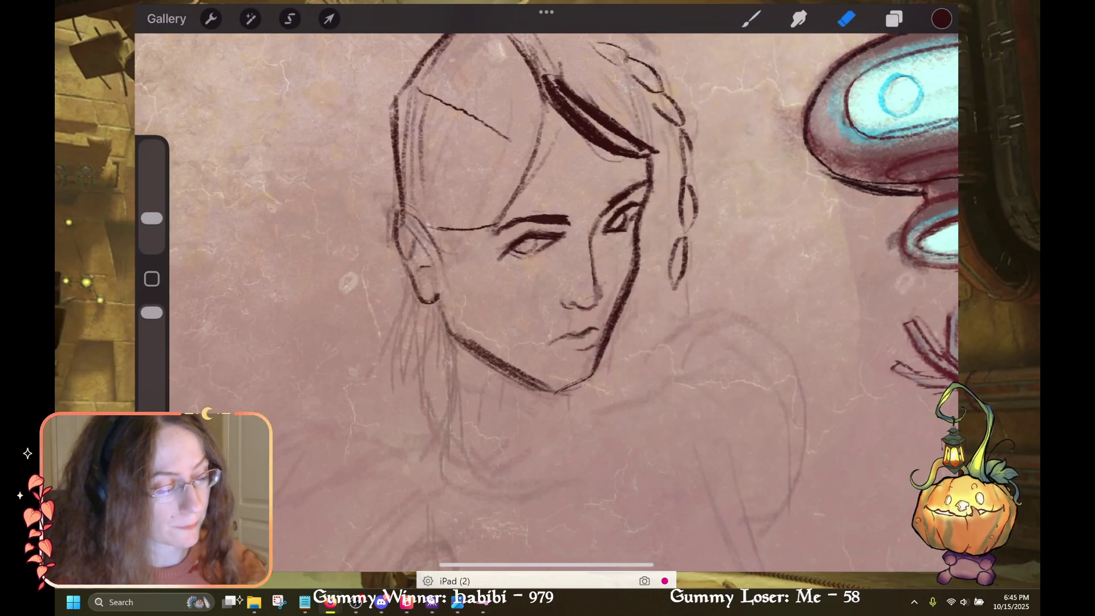
left_click(750, 19)
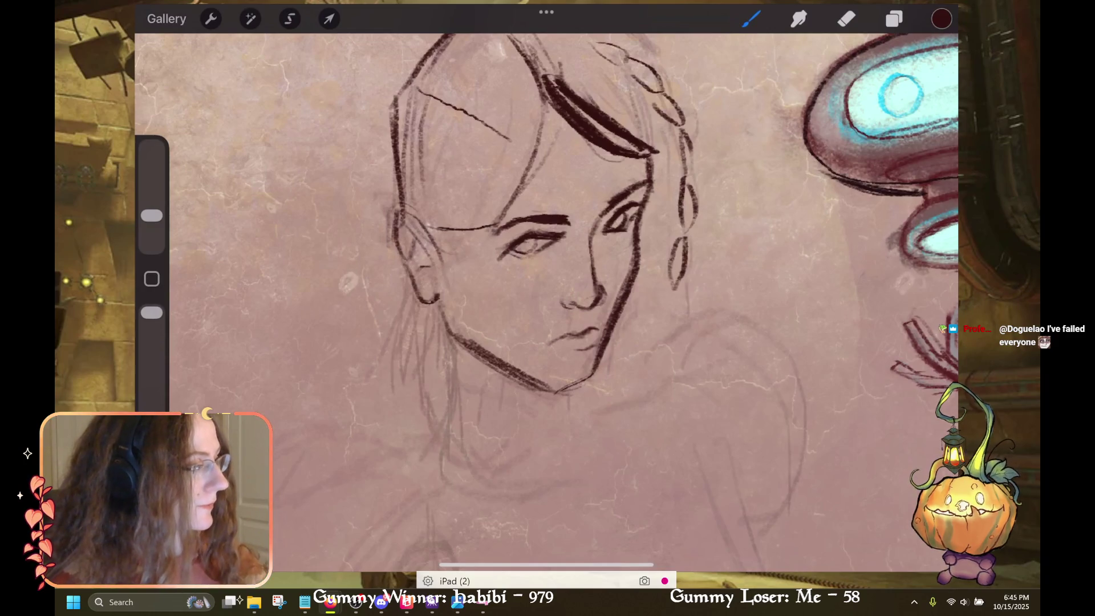
scroll(546, 303, "up", 5)
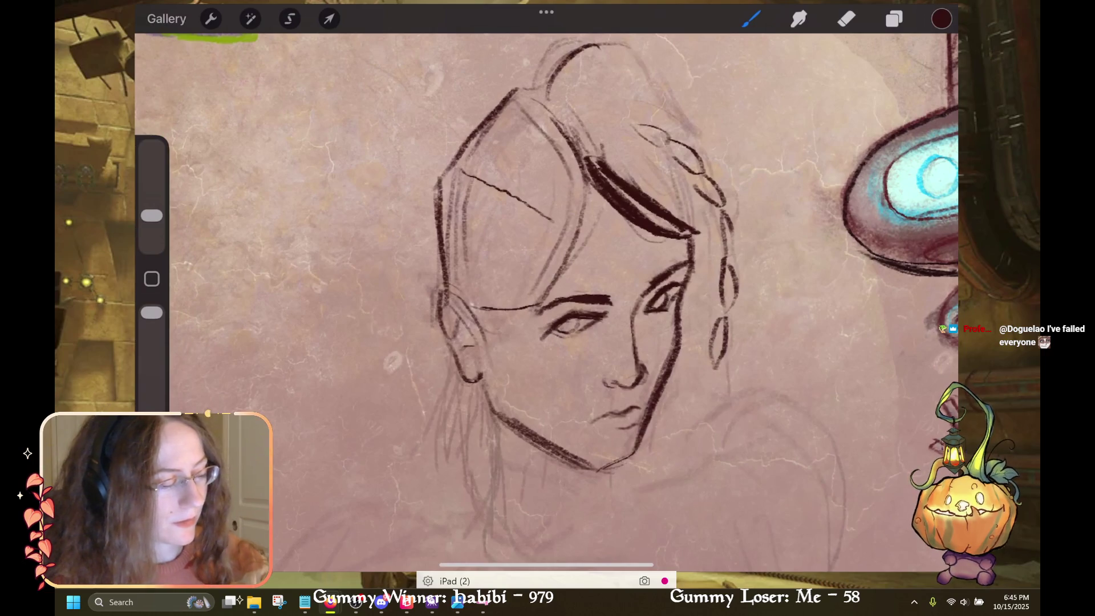
left_click_drag(532, 294, 450, 287)
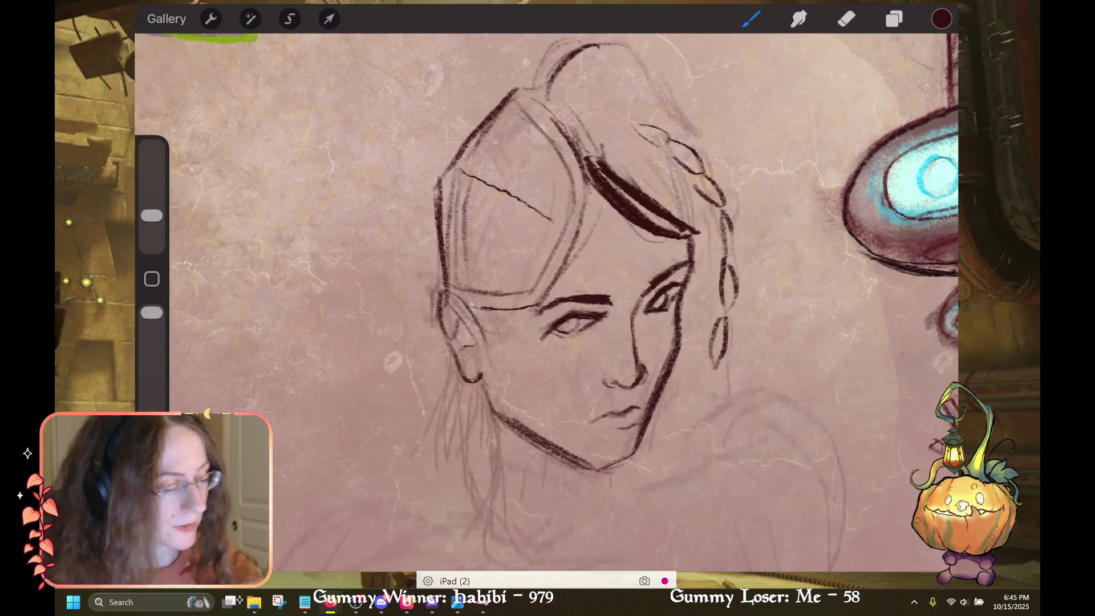
scroll(547, 302, "down", 3)
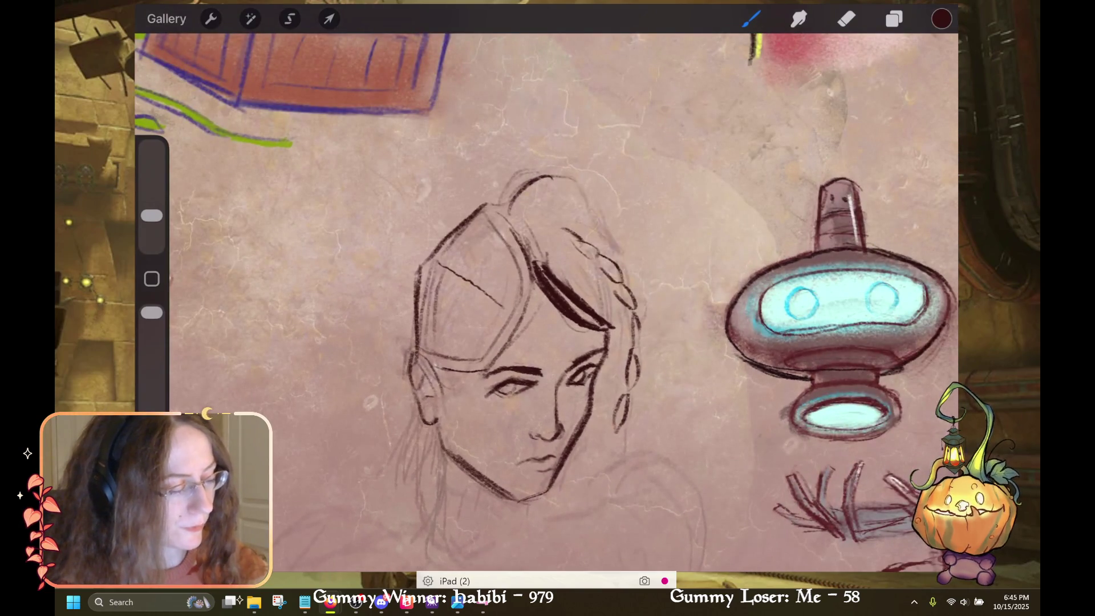
left_click_drag(565, 227, 577, 246)
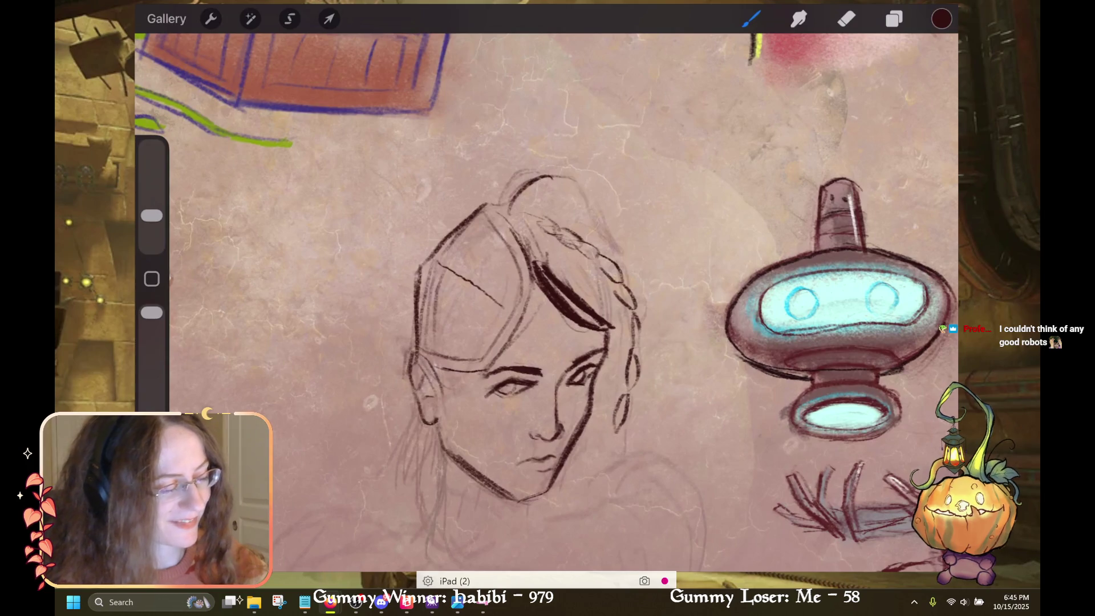
Draw braid segments over the top of the head, erasing stray hair lines
left_click_drag(527, 197, 593, 237)
left_click(846, 19)
mouse_move(516, 173)
left_mouse_down()
mouse_move(565, 185)
mouse_move(528, 191)
left_mouse_up()
left_click(751, 19)
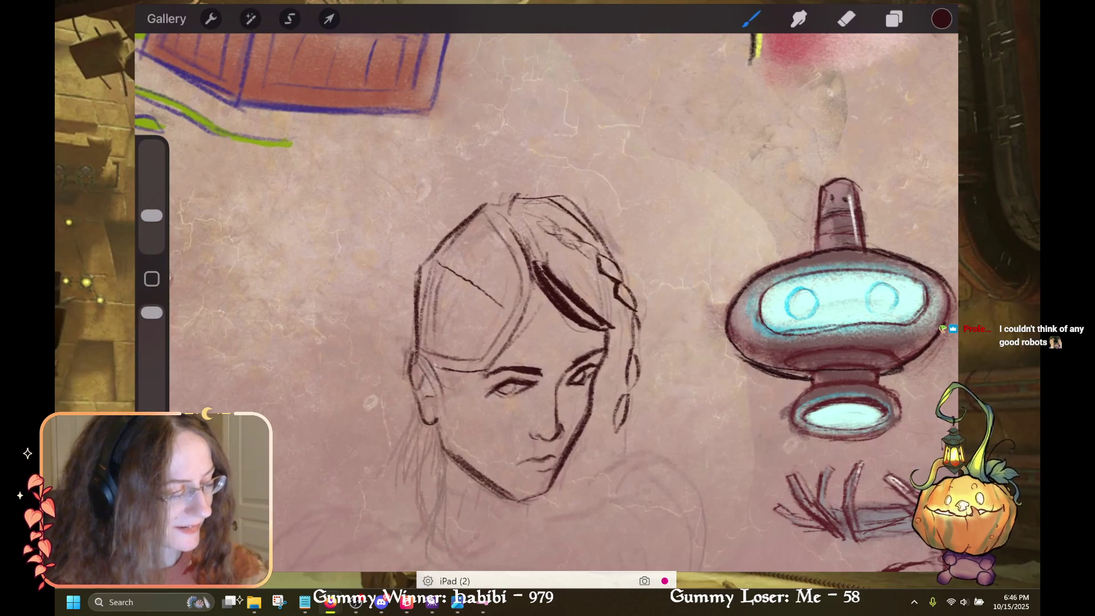
left_click_drag(578, 247, 589, 263)
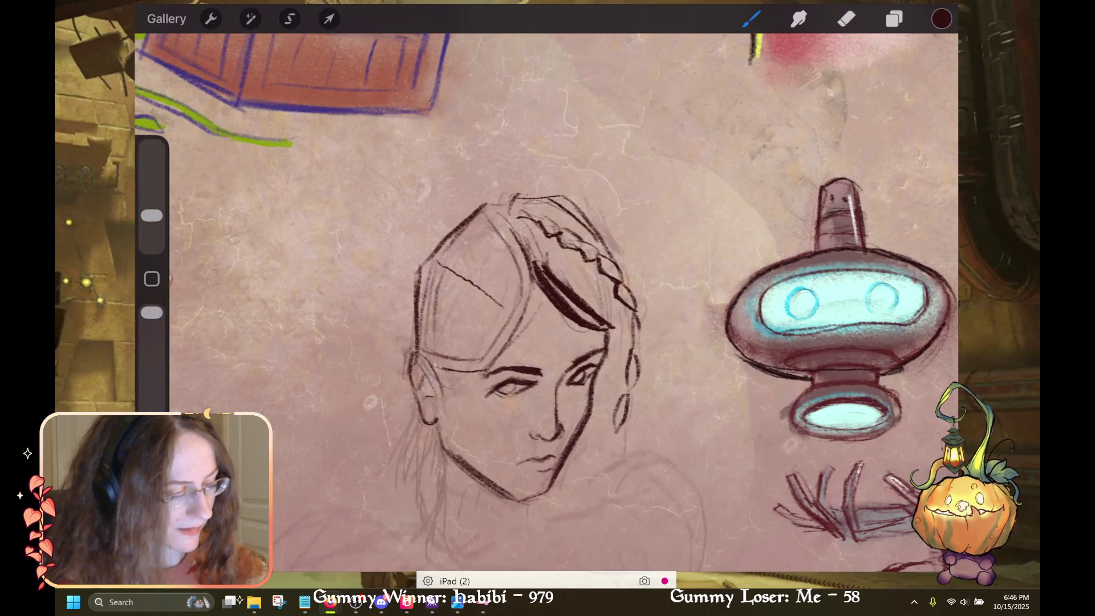
left_click_drag(515, 209, 536, 216)
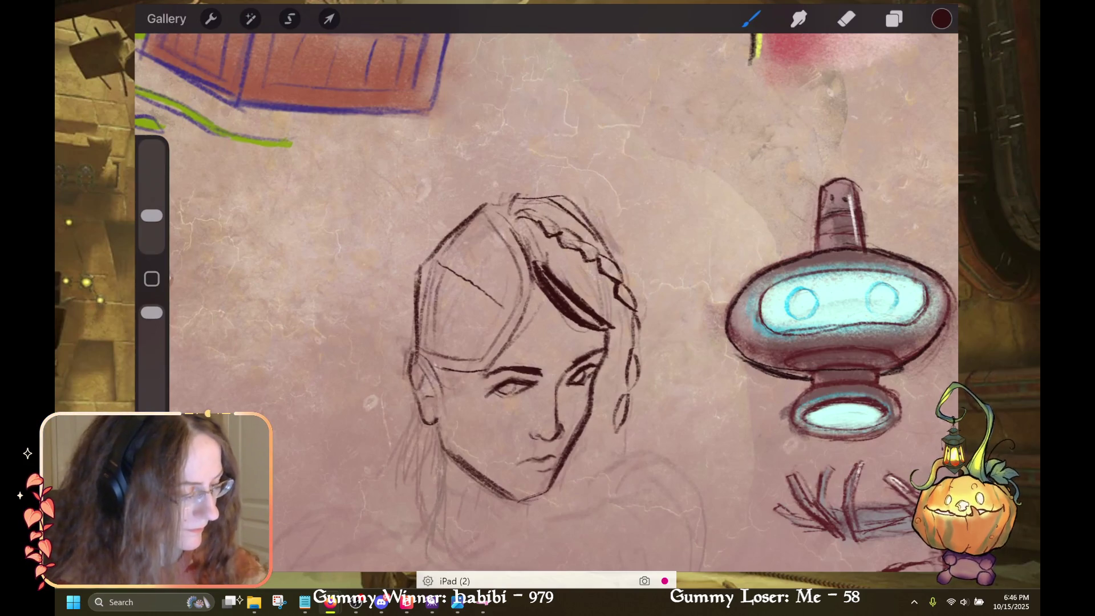
Draw a line along the left side of the face
scroll(546, 295, "down", 4)
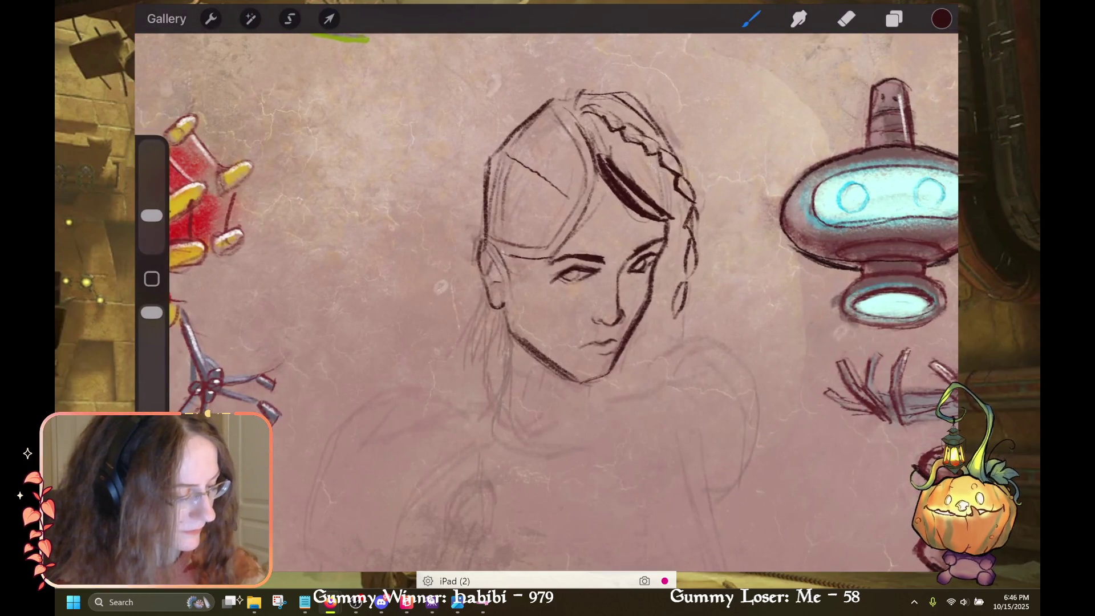
scroll(588, 257, "up", 2)
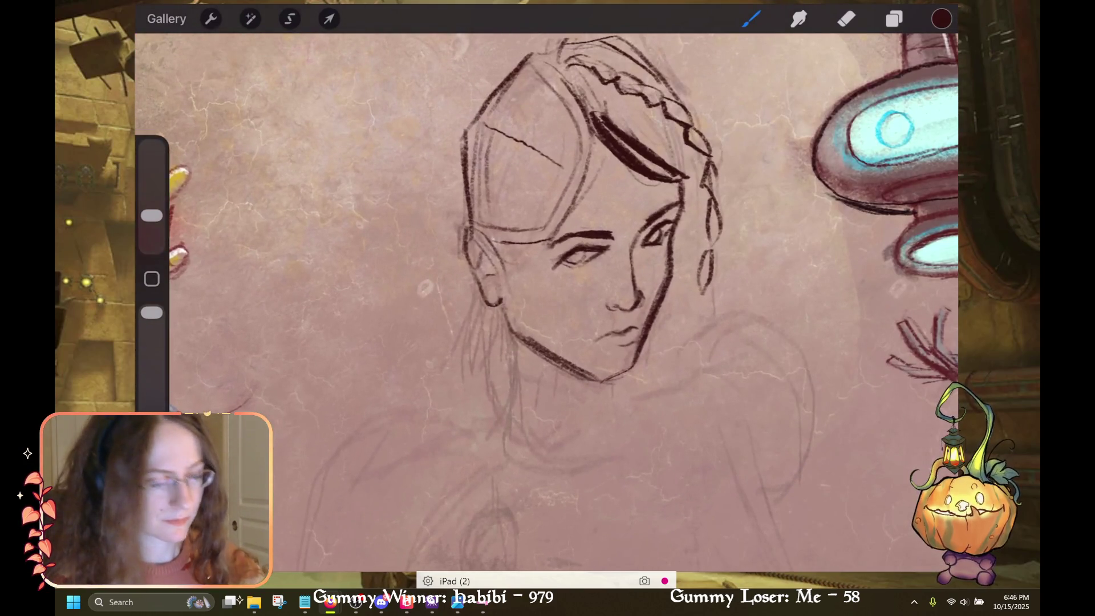
scroll(546, 257, "down", 2)
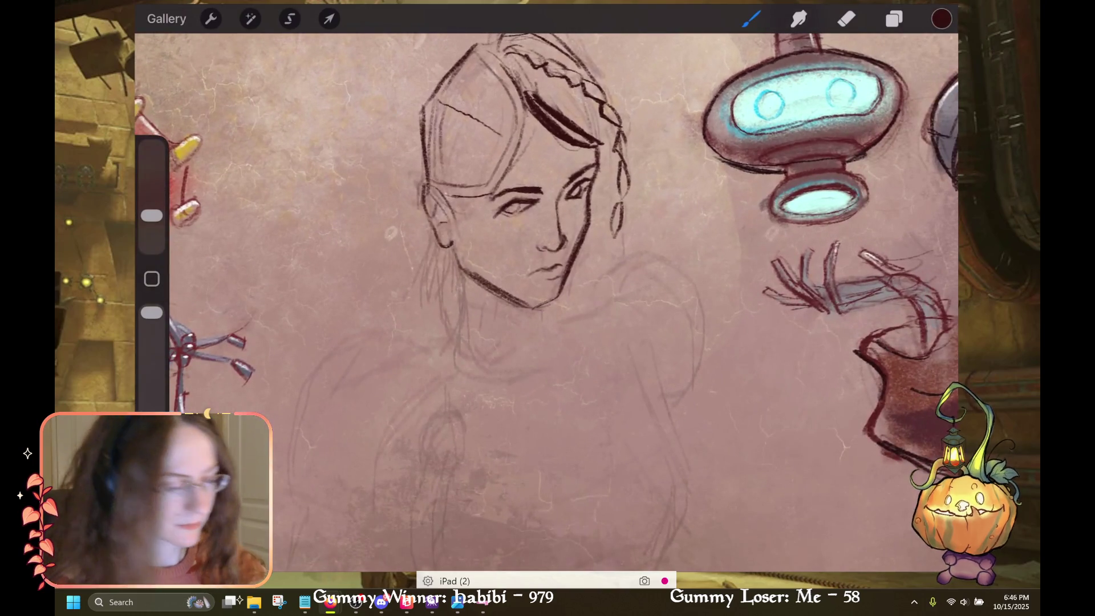
scroll(547, 256, "down", 2)
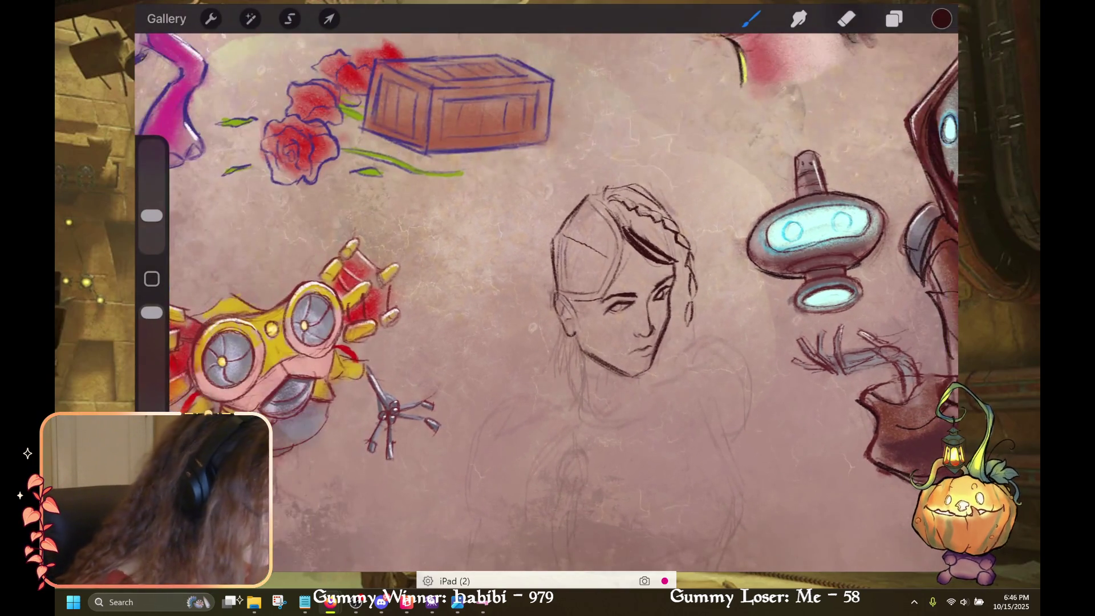
scroll(604, 285, "up", 1)
scroll(605, 285, "up", 1)
left_click_drag(515, 308, 506, 256)
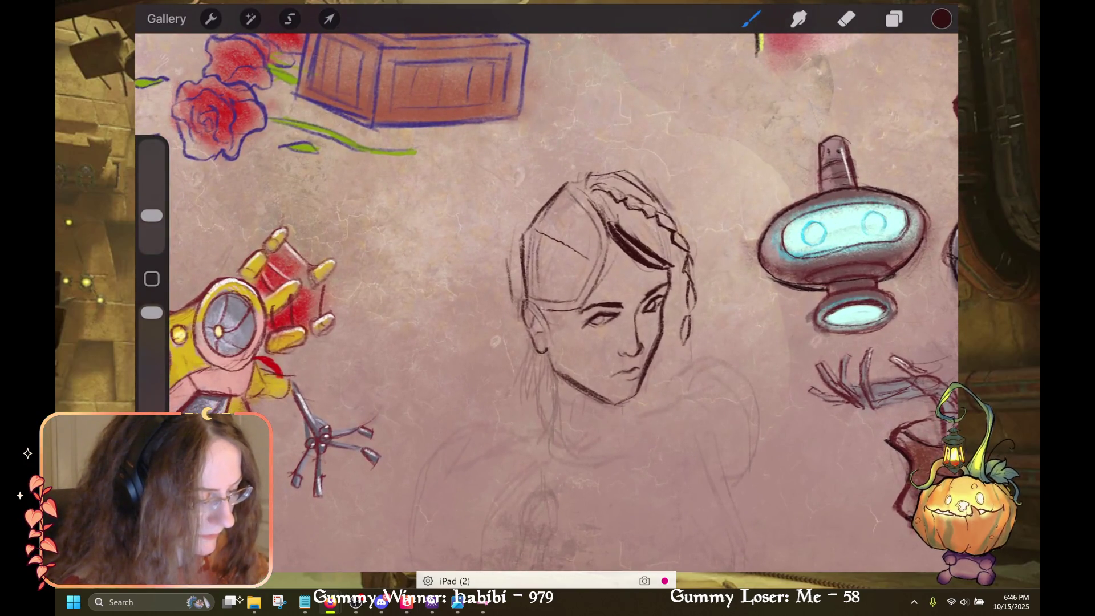
Erase stray sketch lines on the face's left side and top, then redraw the head's left edge
key("e")
left_click_drag(523, 228, 520, 295)
mouse_move(556, 195)
left_mouse_down()
mouse_move(530, 236)
mouse_move(530, 226)
mouse_move(539, 305)
left_mouse_up()
key("b")
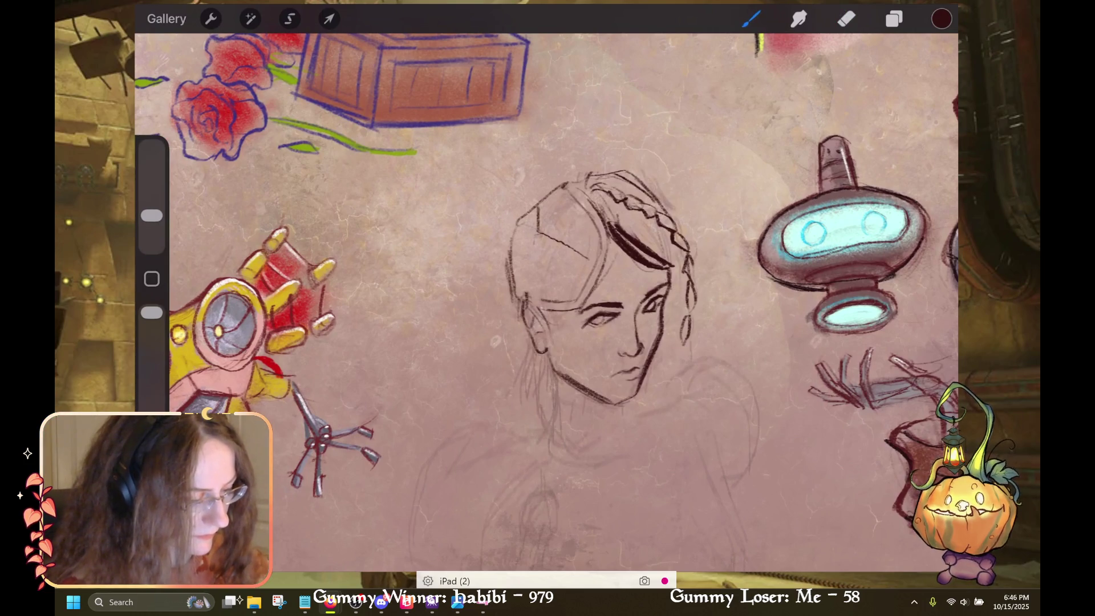
left_click_drag(516, 223, 507, 261)
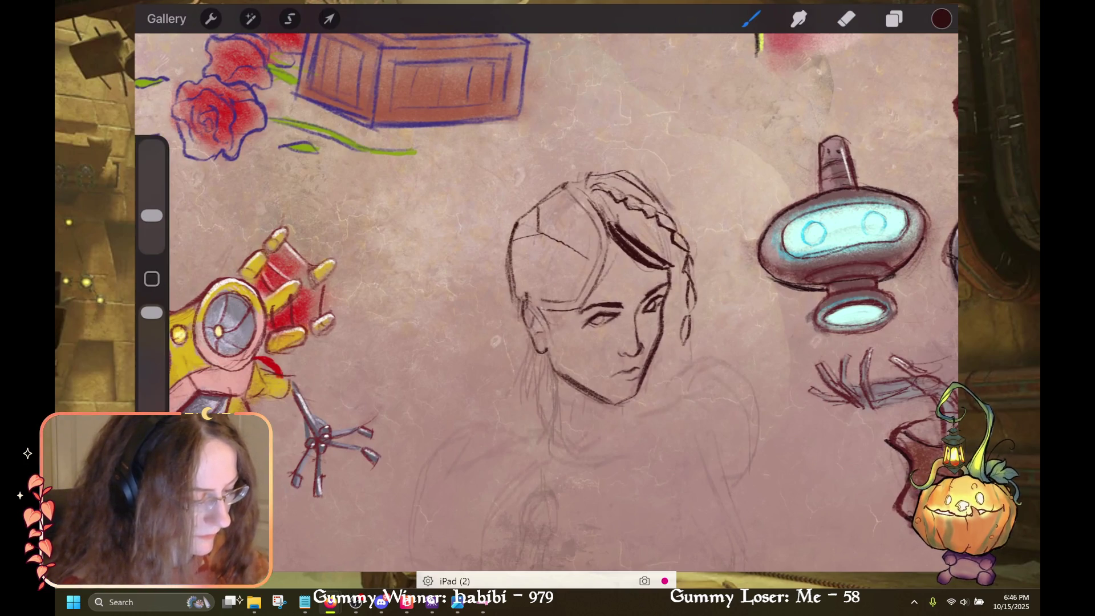
key("e")
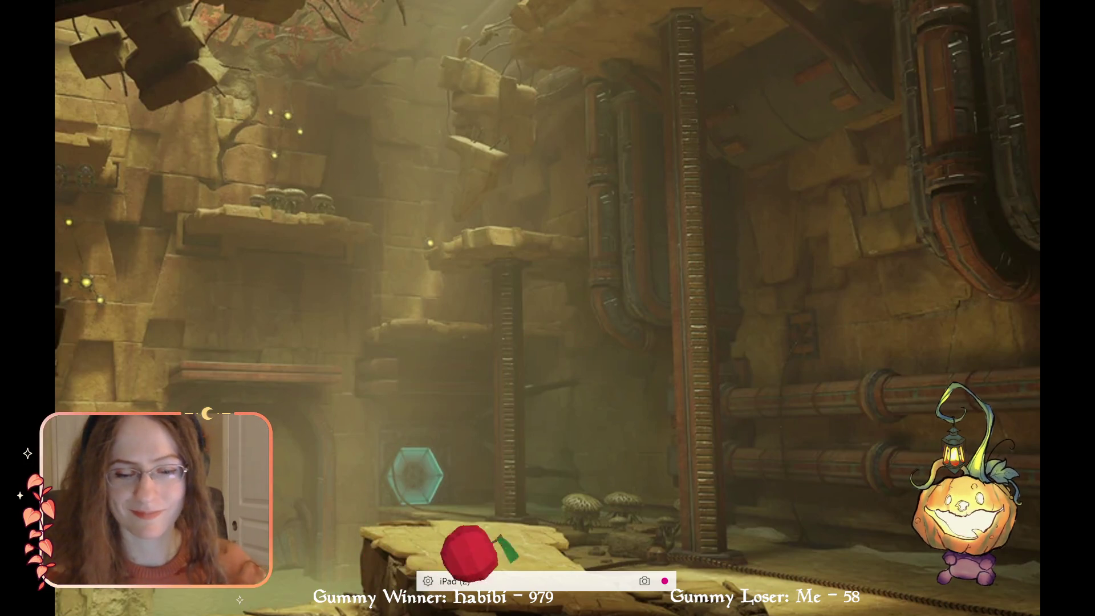
Bring up the Windows Start menu so the Procreate mirror leaves the screen
key("super")
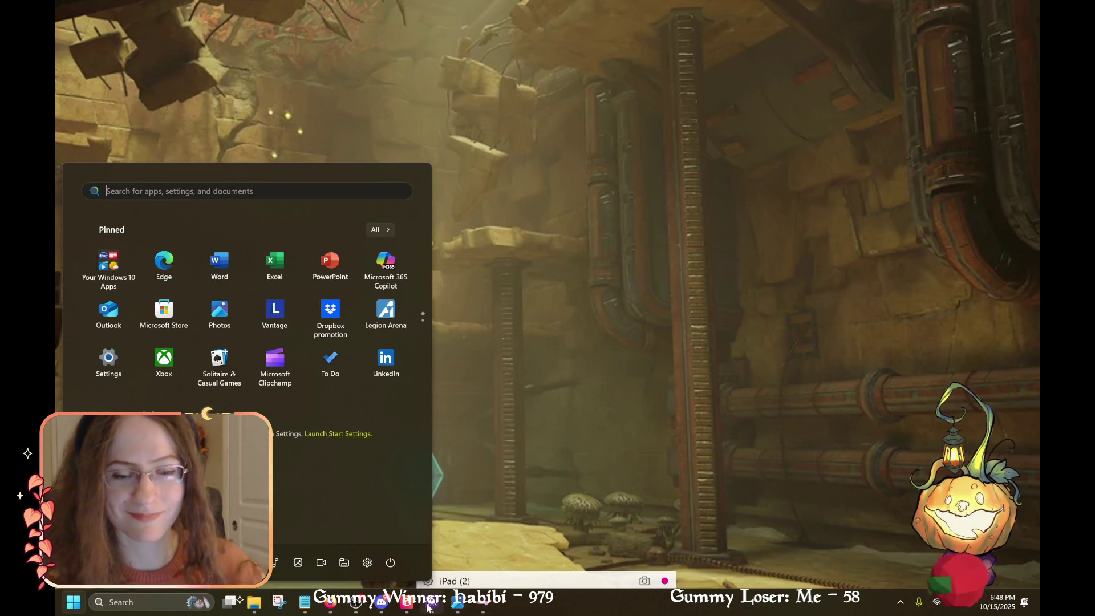
Restore the Reflector 4 iPad mirror from its taskbar preview
mouse_move(407, 602)
left_click(472, 537)
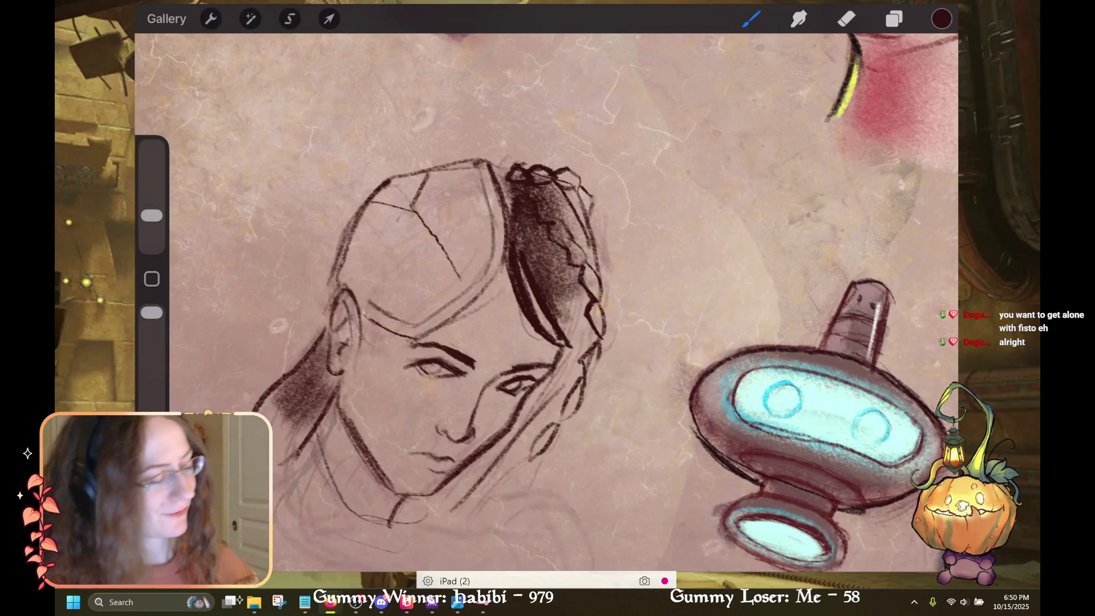
Shade the woman's hair darker, deepening the inner and right strands
left_click_drag(502, 177, 582, 325)
mouse_move(556, 194)
left_mouse_down()
mouse_move(595, 342)
mouse_move(567, 362)
left_mouse_up()
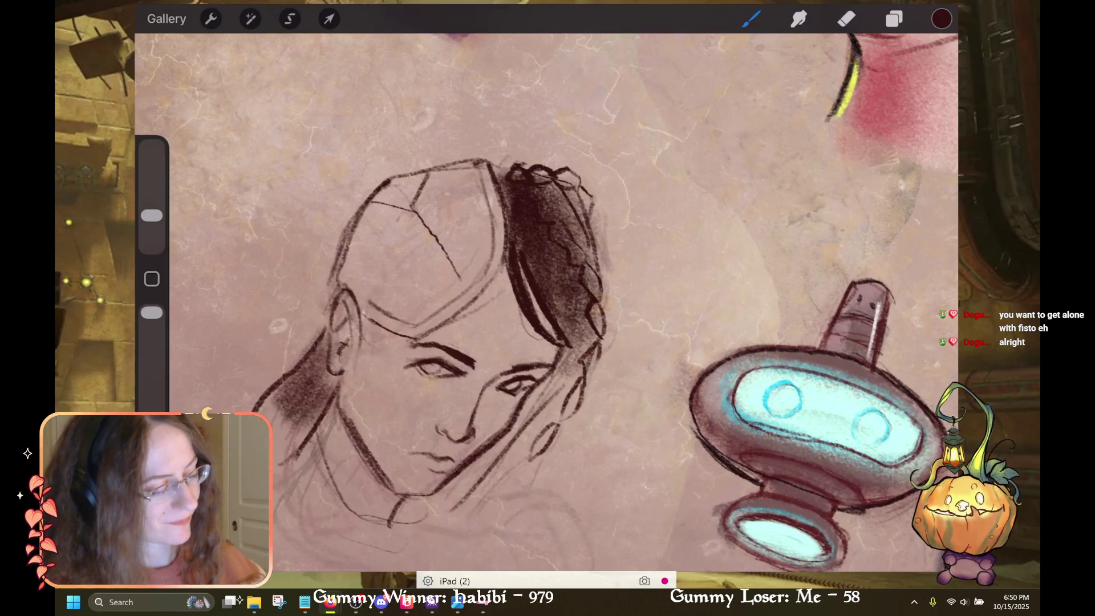
left_click_drag(528, 254, 570, 351)
left_click_drag(536, 305, 573, 356)
left_click_drag(516, 245, 558, 342)
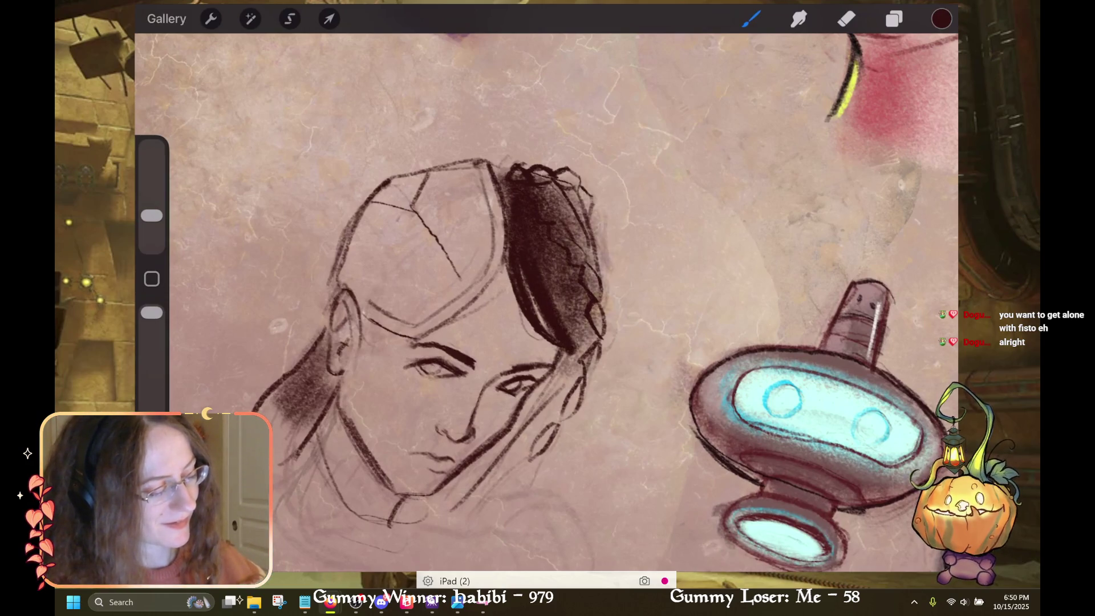
left_click_drag(547, 274, 579, 351)
mouse_move(546, 251)
left_mouse_down()
mouse_move(584, 336)
mouse_move(627, 274)
left_mouse_up()
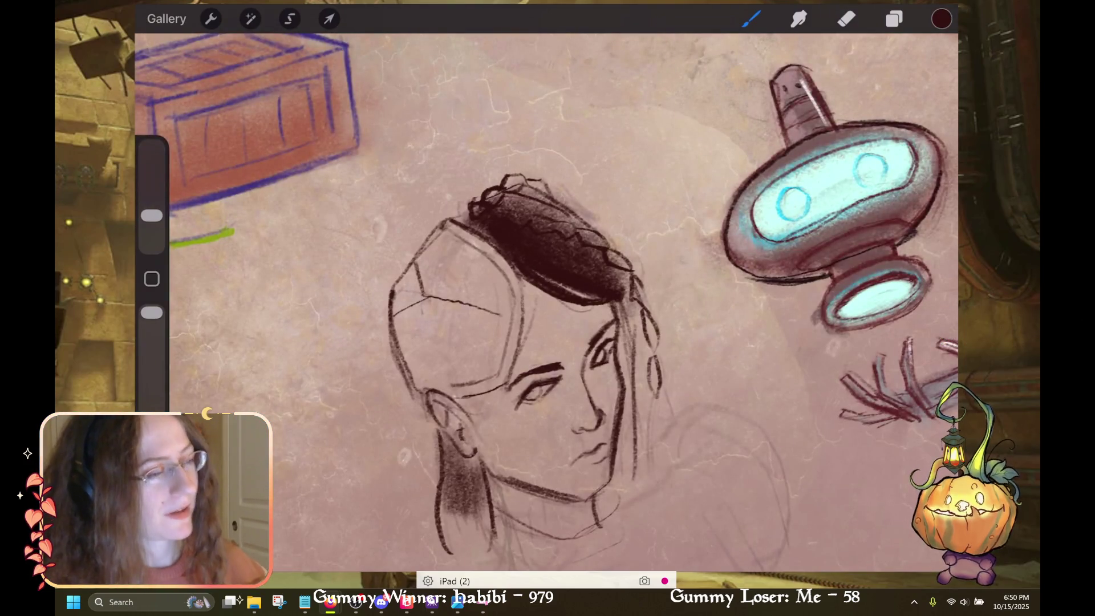
left_click_drag(622, 318, 629, 361)
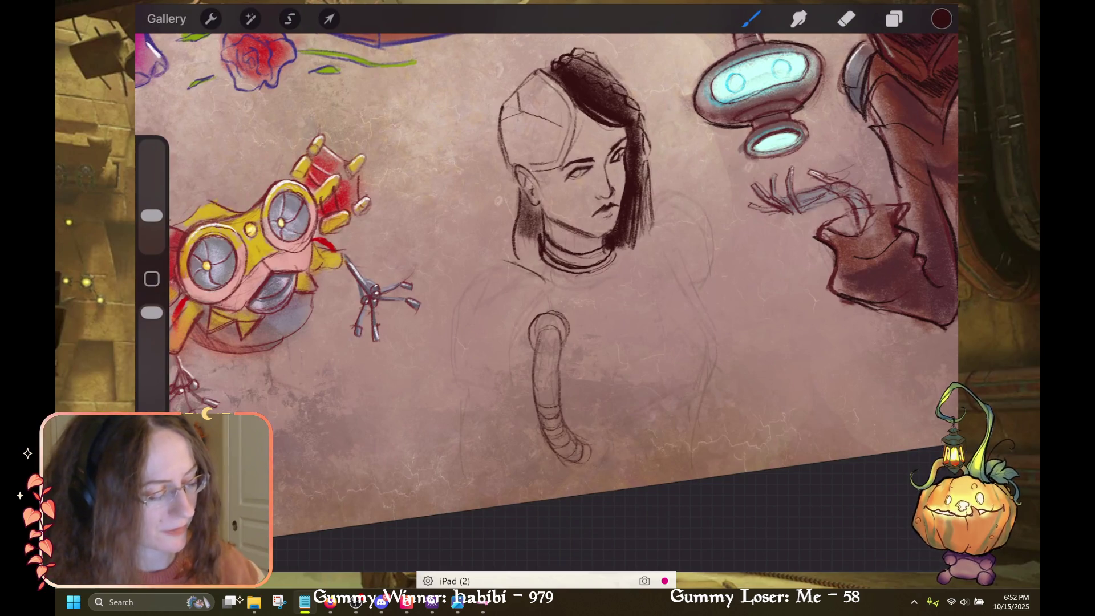
Undo the last four paint strokes, including those on the tube sketch
key("ctrl+z")
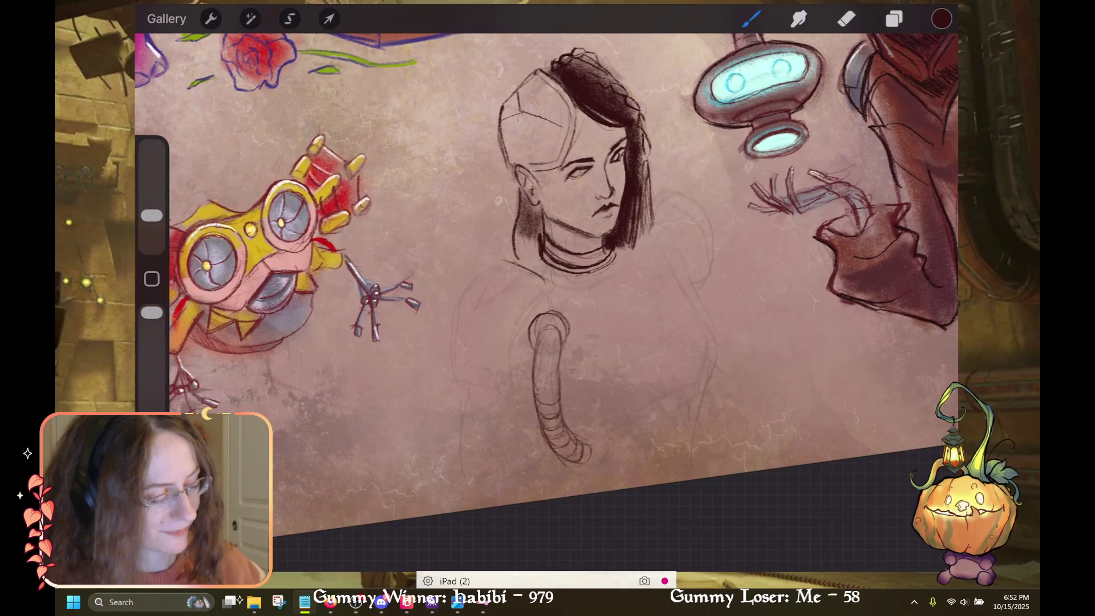
key("ctrl+z")
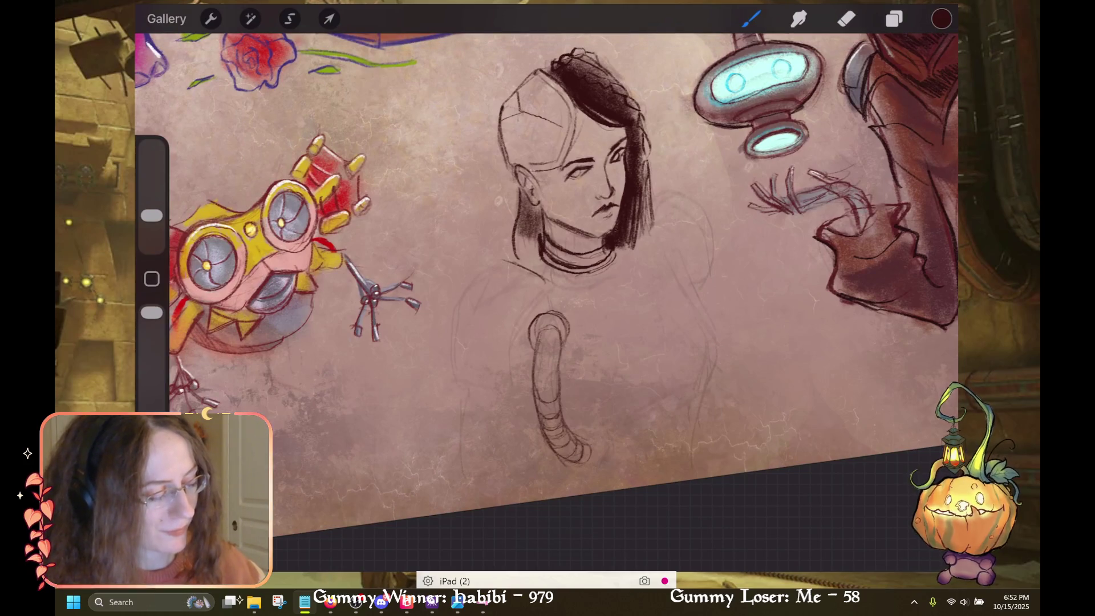
key("ctrl+z")
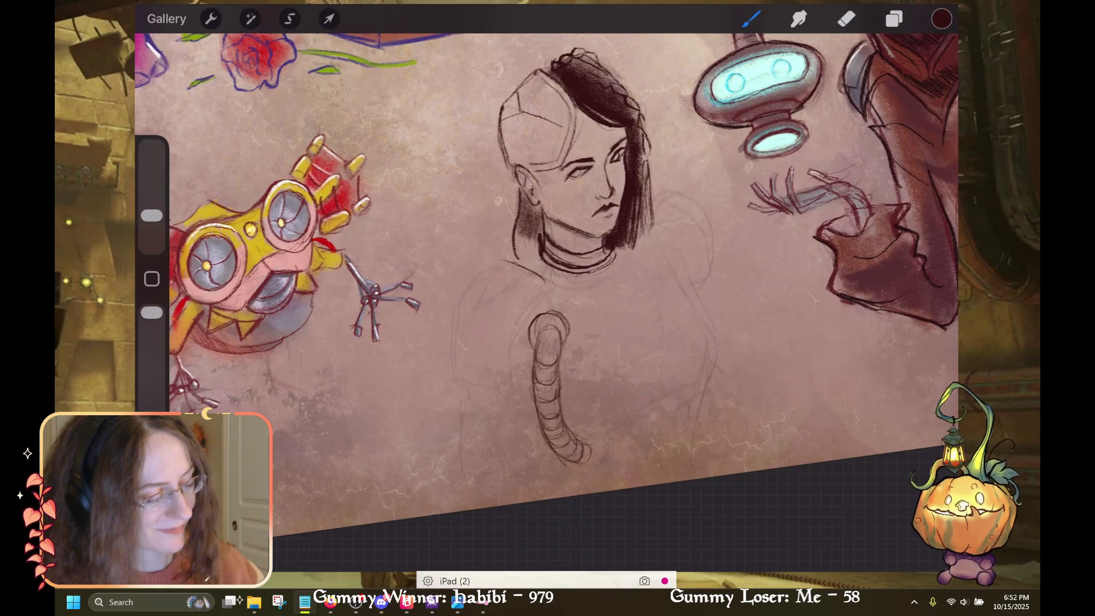
key("ctrl+z")
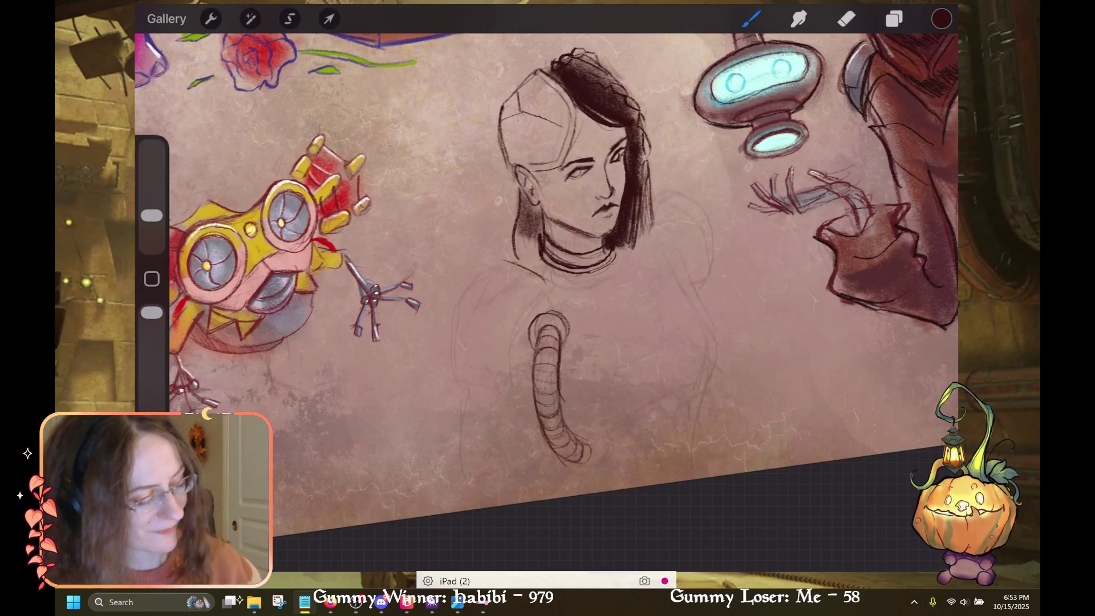
Draw a dark curl at the tube's tip, undoing a misplaced stroke
key("ctrl+z")
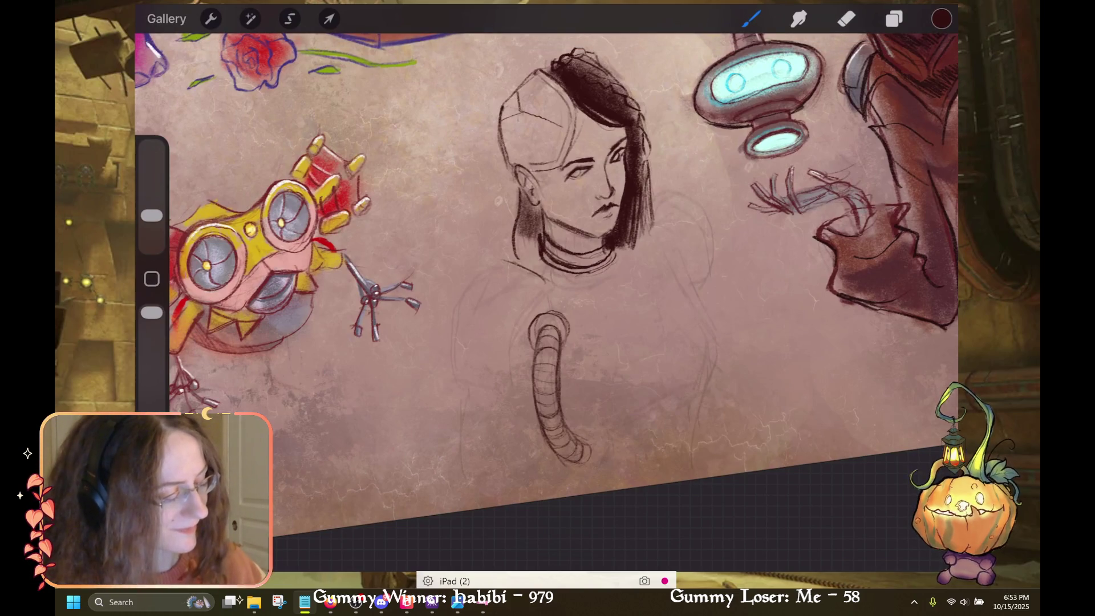
left_click_drag(569, 431, 593, 445)
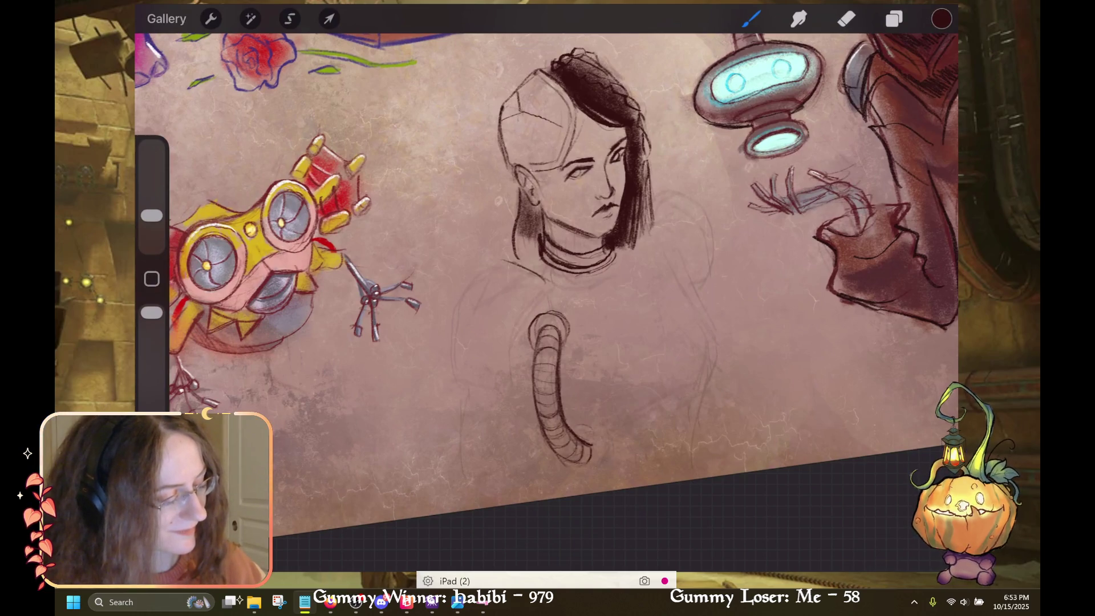
left_click_drag(590, 445, 596, 438)
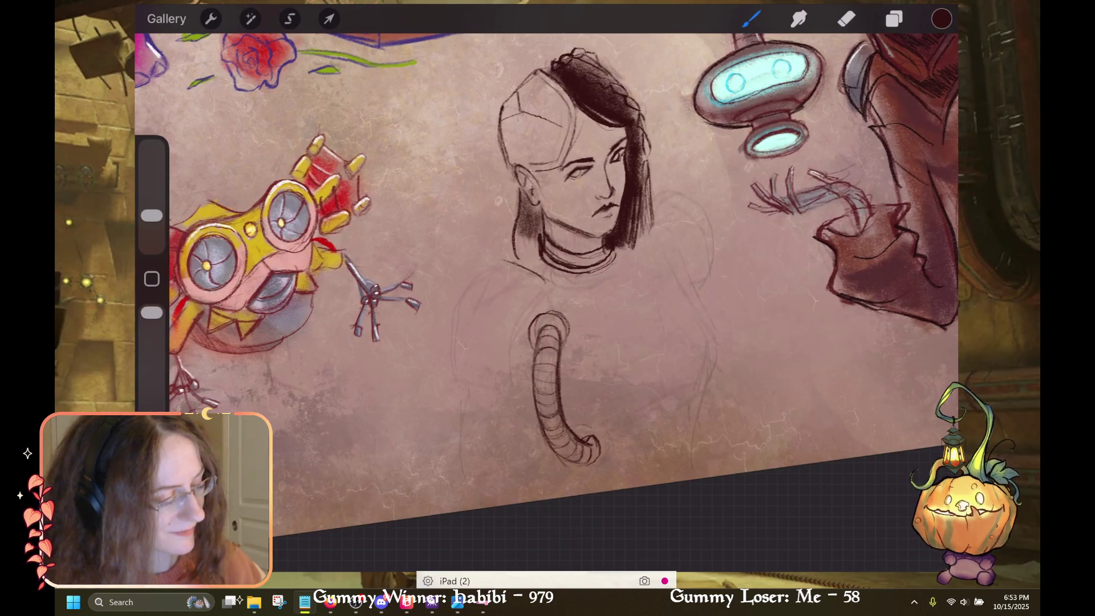
key("e")
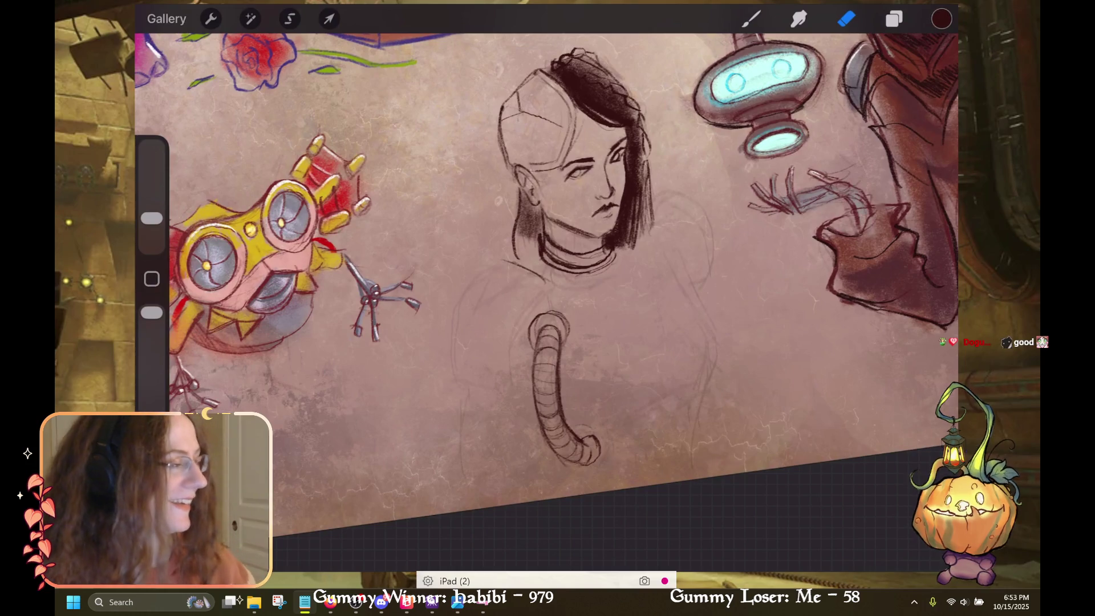
key("b")
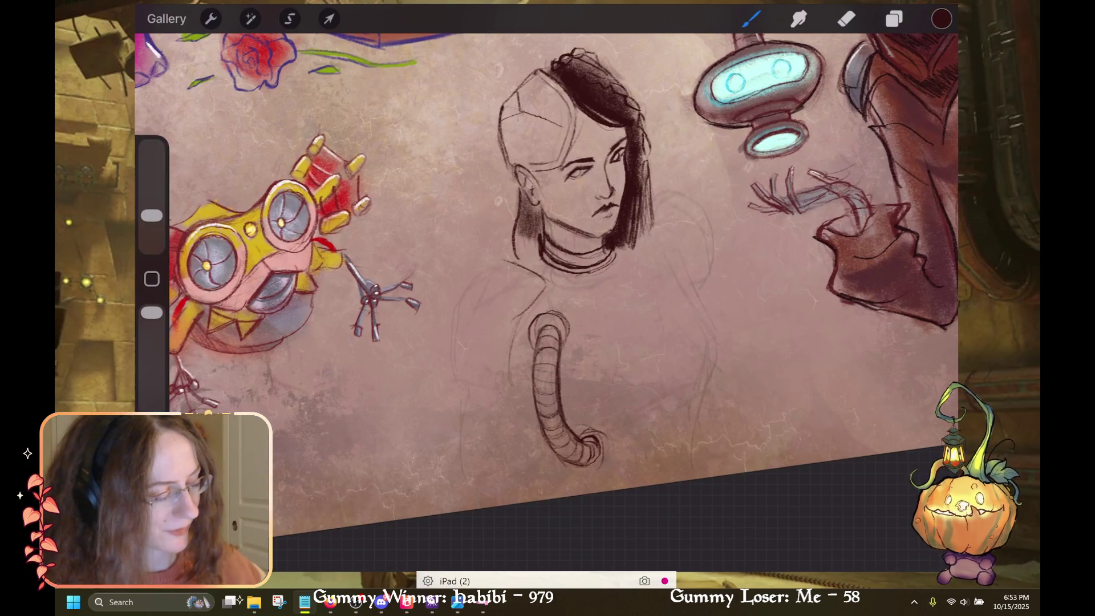
key("ctrl+z")
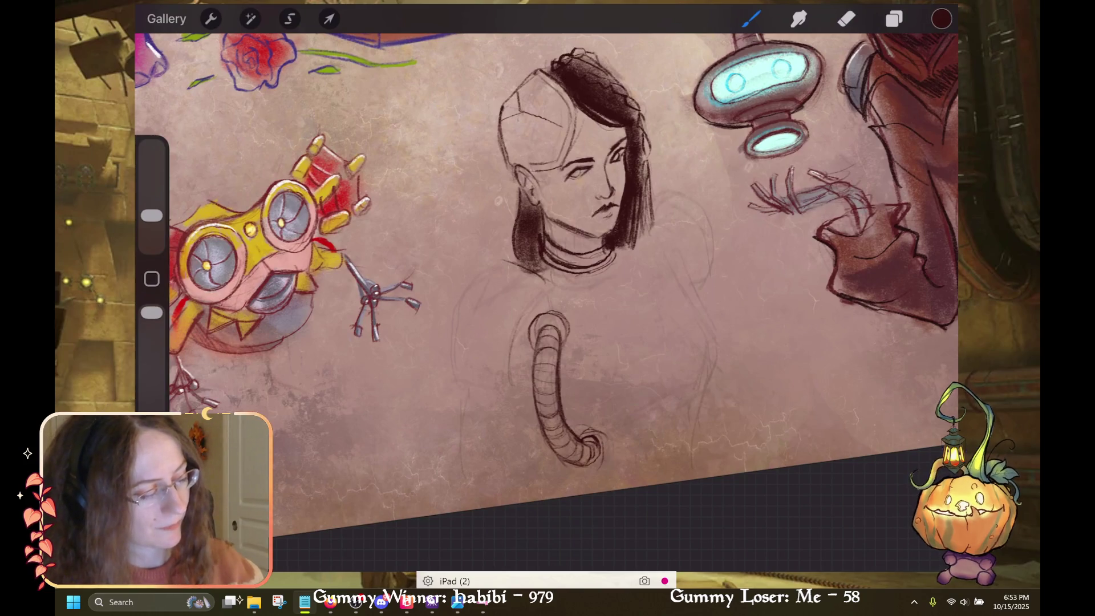
scroll(547, 302, "up", 3)
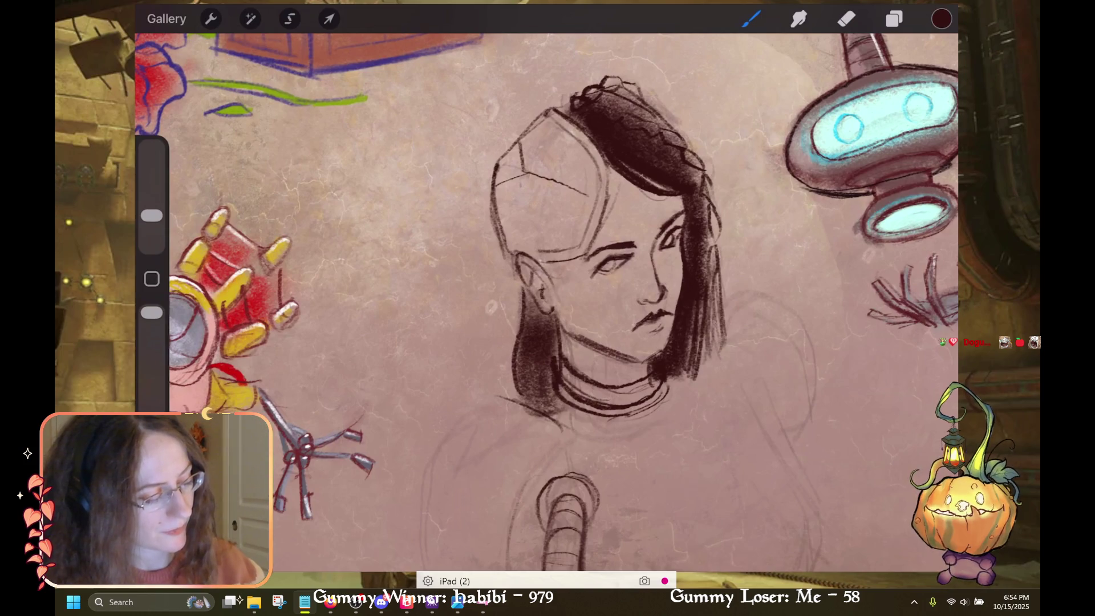
Undo an erase stroke and shrink the brush to 8% before painting again
left_click(751, 19)
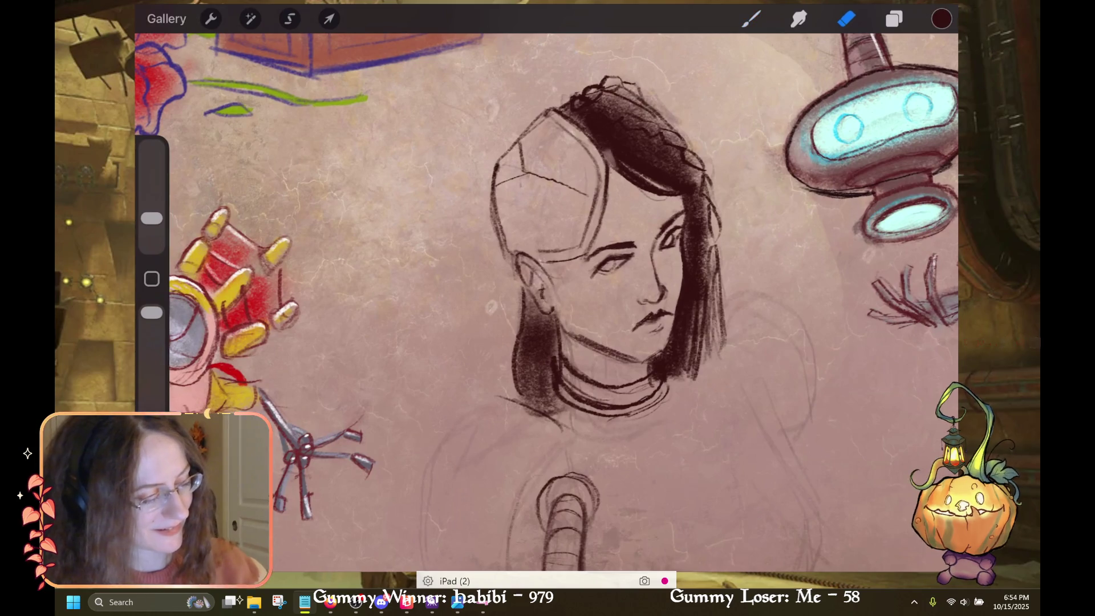
key("ctrl+z")
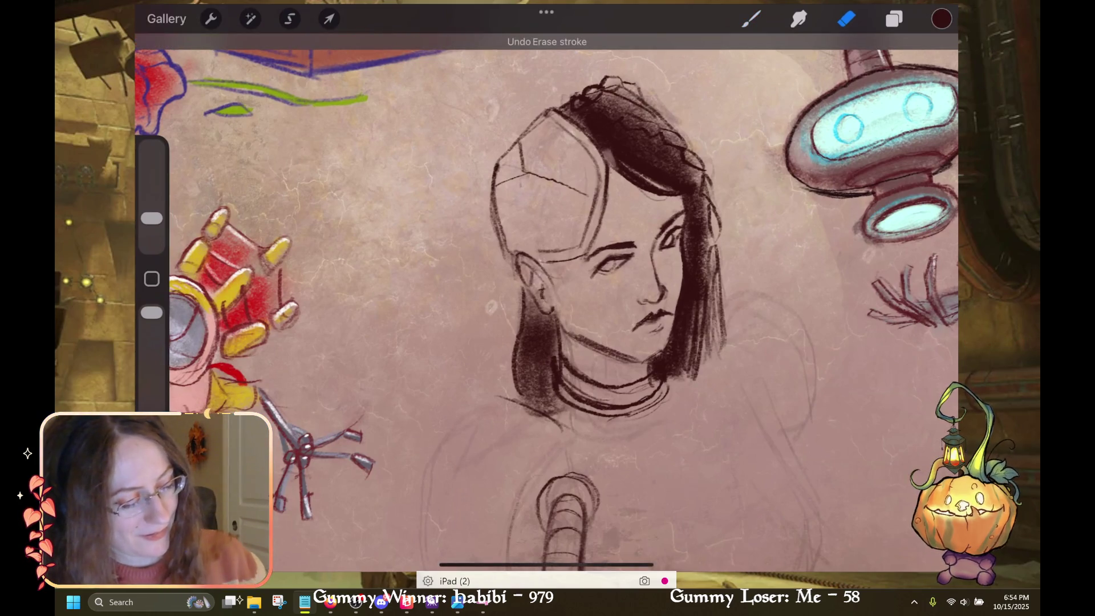
left_click_drag(151, 218, 151, 227)
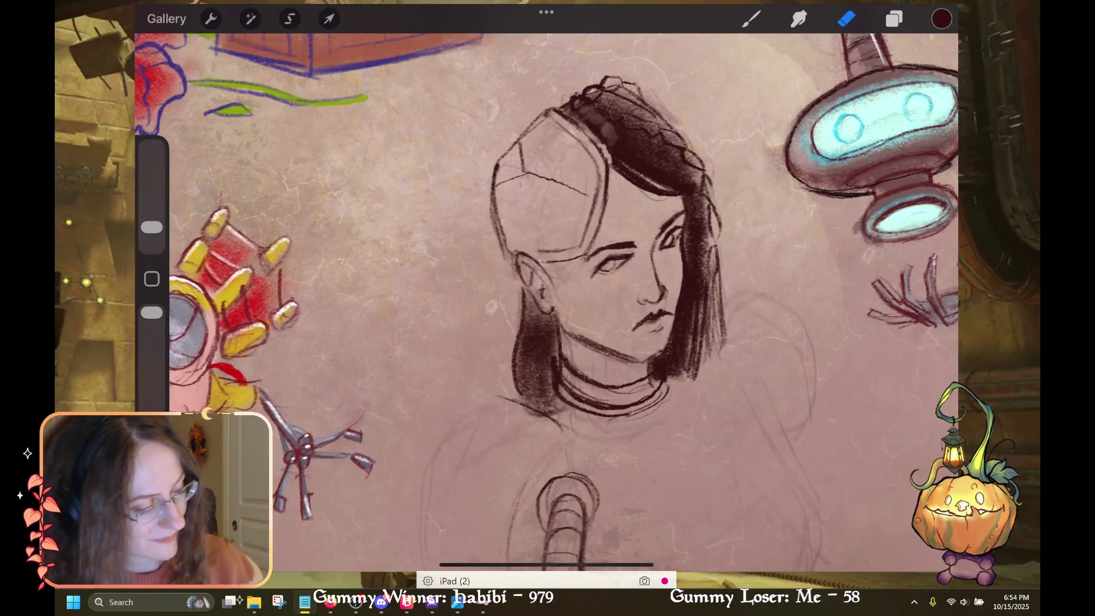
key("b")
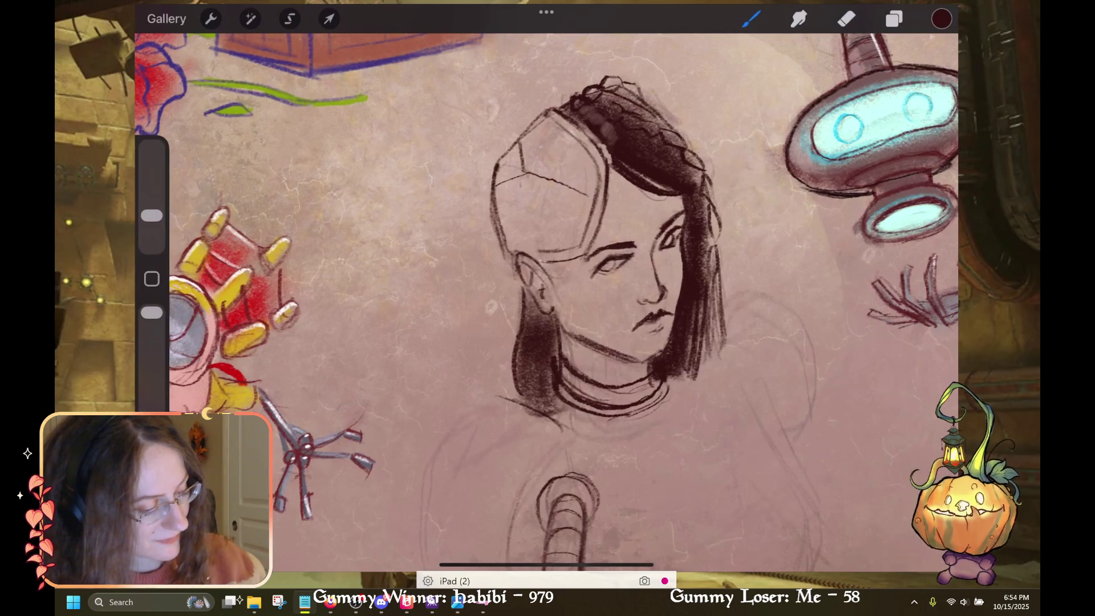
Thicken the left edge of the hair, discarding trial strokes on the right strand and neck
left_click_drag(721, 222, 707, 308)
key("ctrl+z")
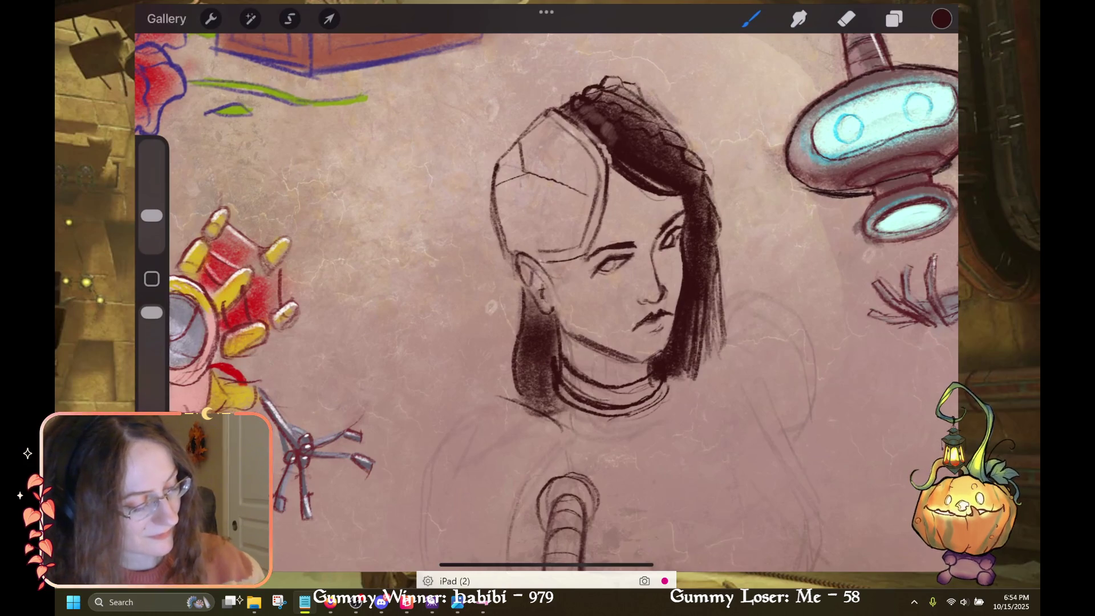
left_click_drag(565, 322, 545, 354)
left_click_drag(527, 313, 522, 351)
key("ctrl+z")
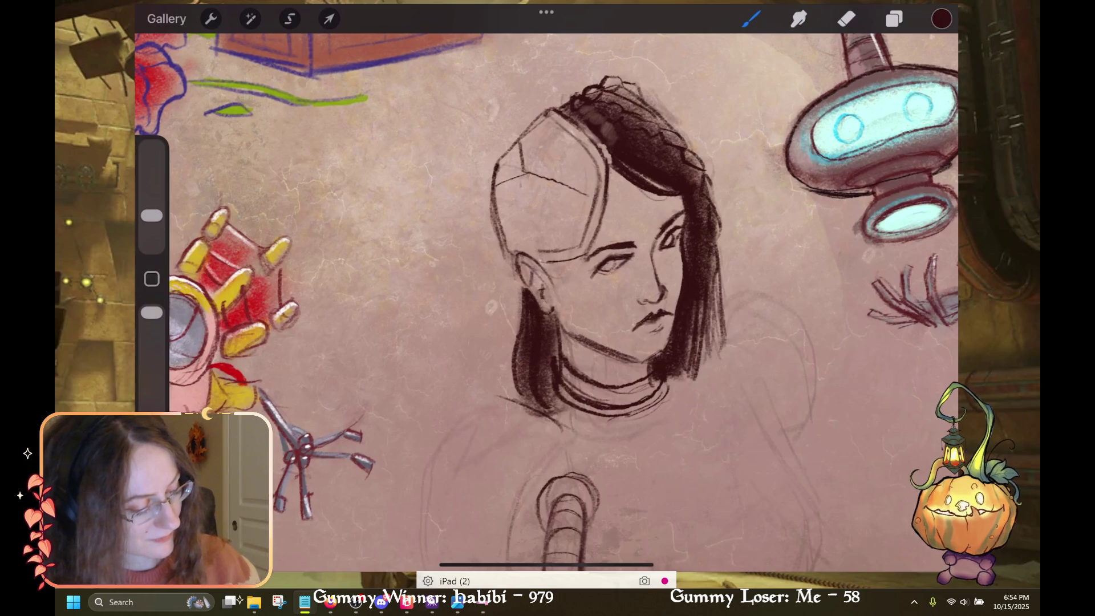
left_click_drag(521, 325, 509, 400)
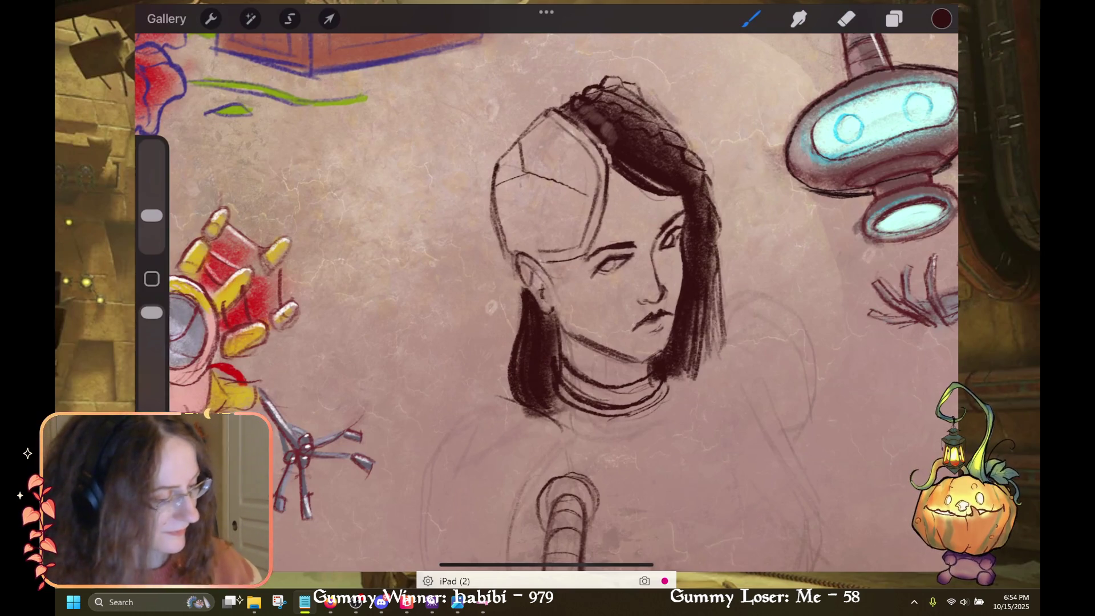
key("e")
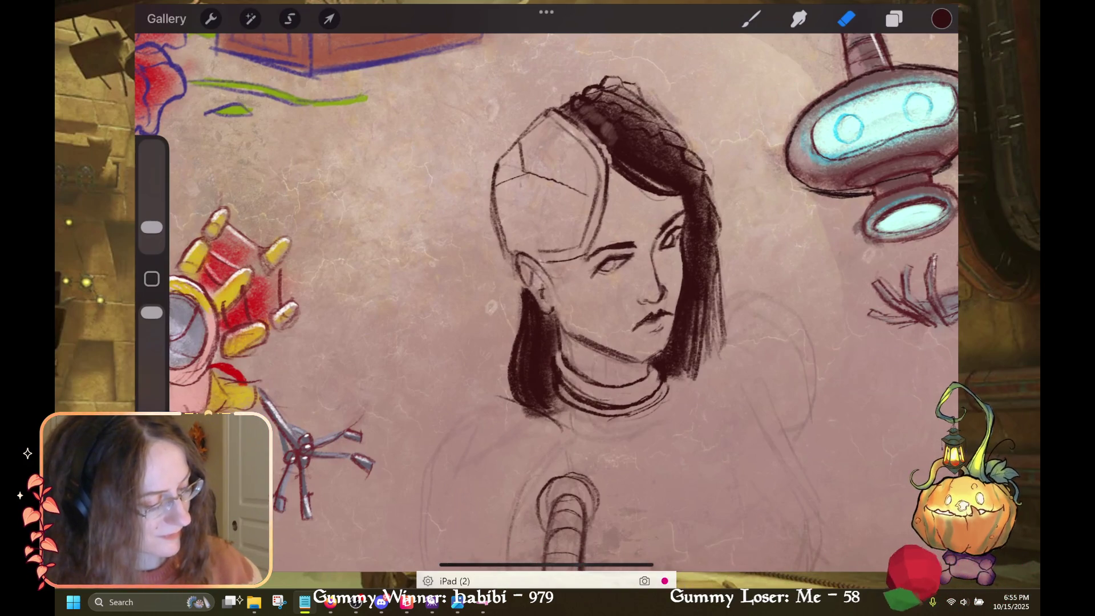
left_click(751, 19)
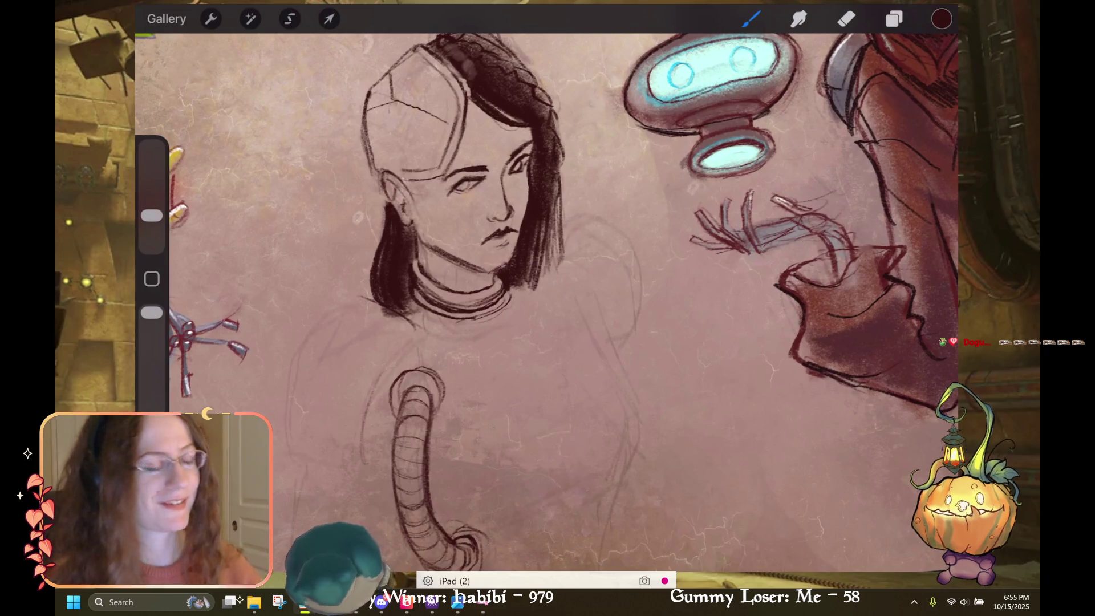
Draw the torso's right contour downward, redoing the first attempt
scroll(546, 268, "left", 3)
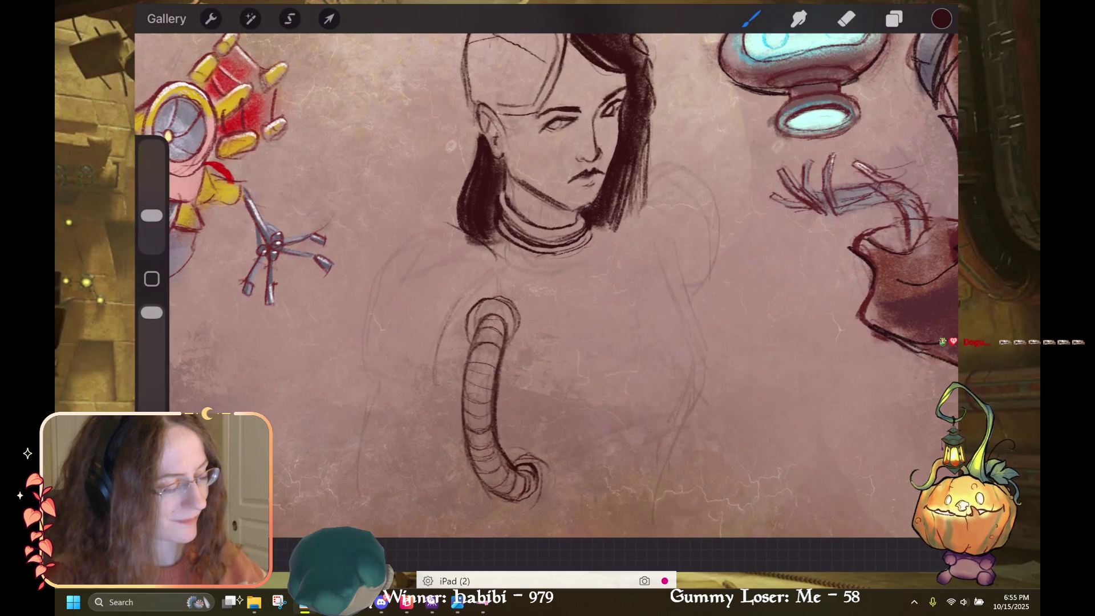
left_click_drag(692, 377, 662, 454)
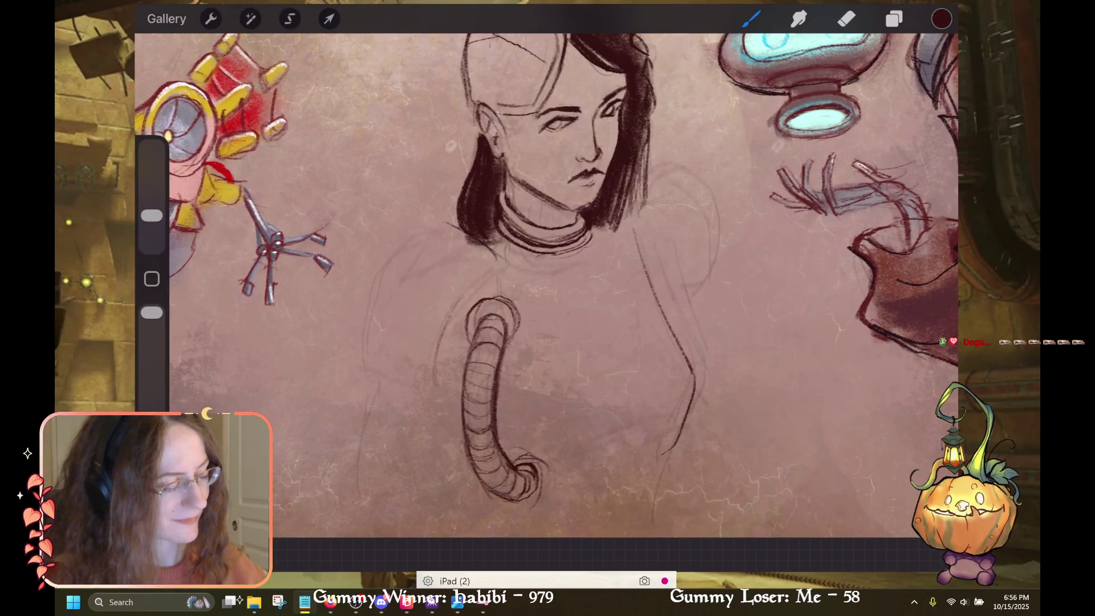
key("ctrl+z")
key("ctrl+z")
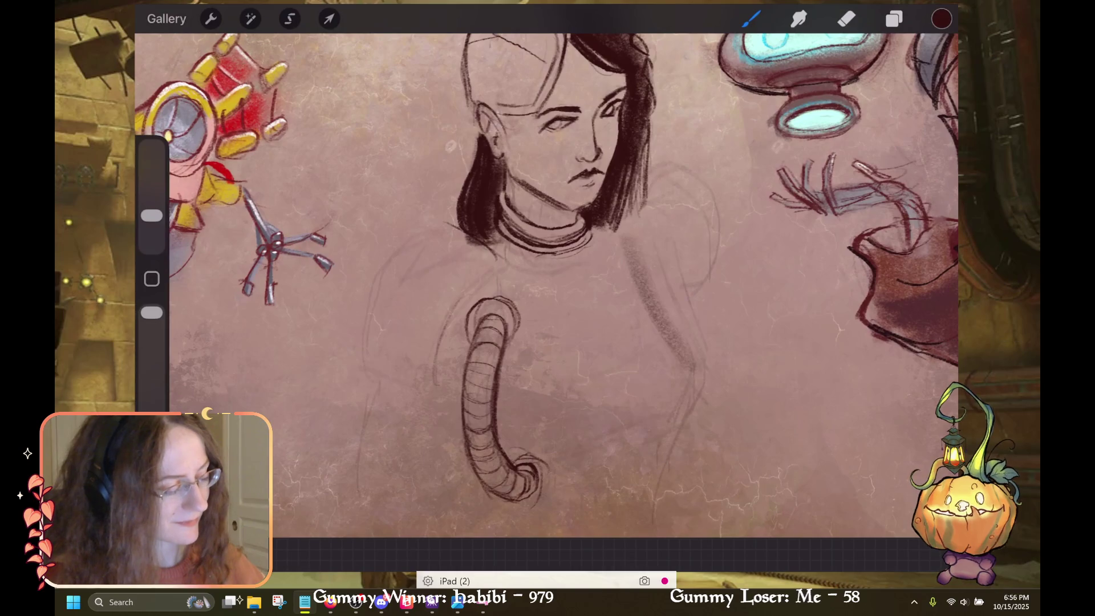
left_click_drag(693, 357, 647, 522)
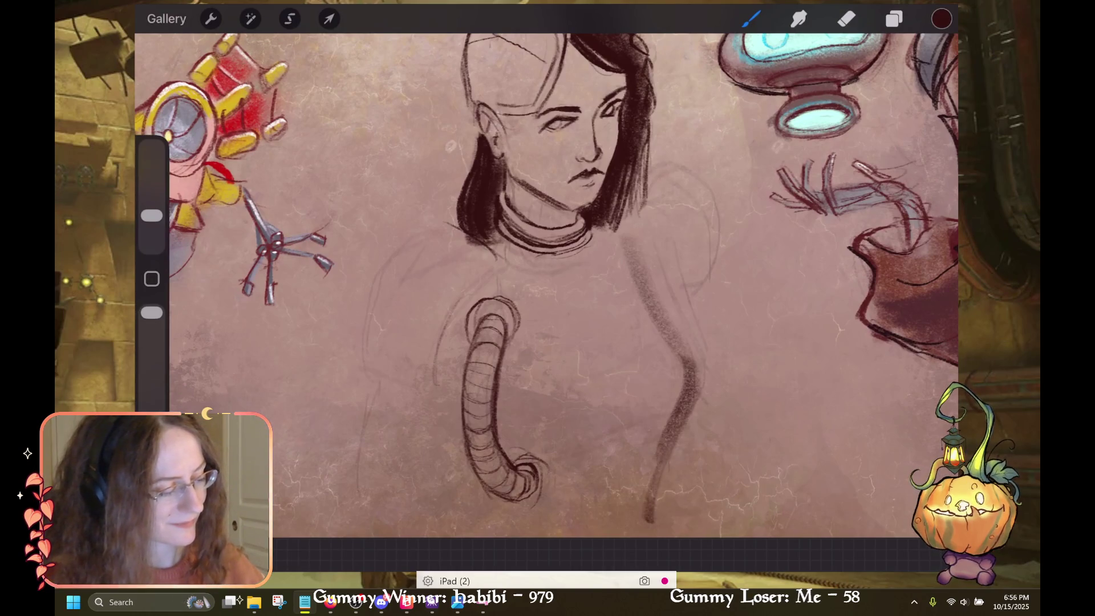
Sketch the left shoulder line for the shoulder pad, undoing failed strokes
left_click_drag(501, 263, 429, 363)
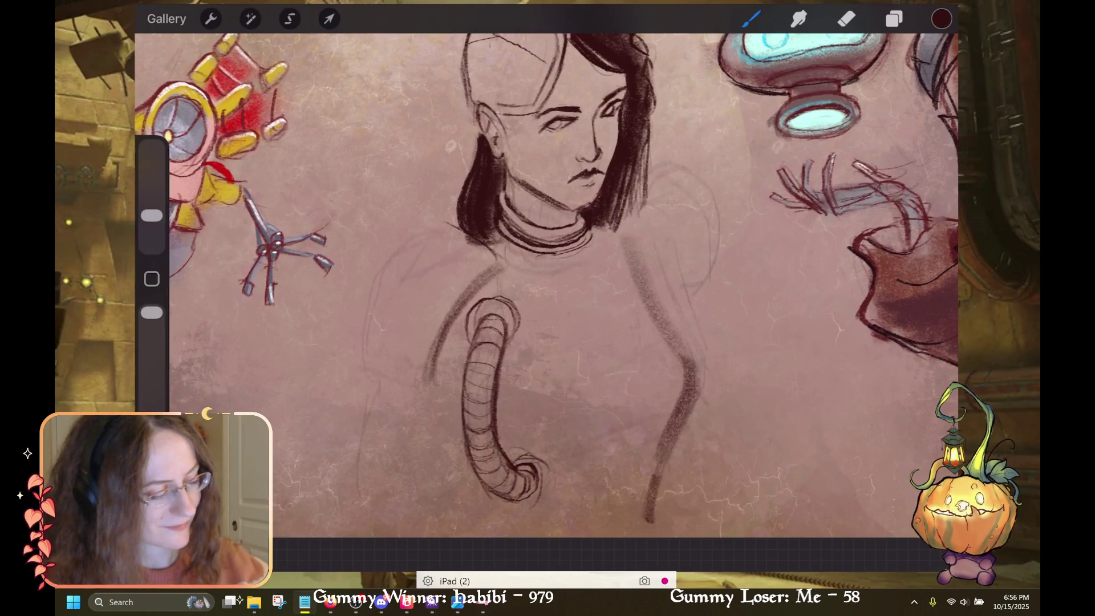
key("ctrl+z")
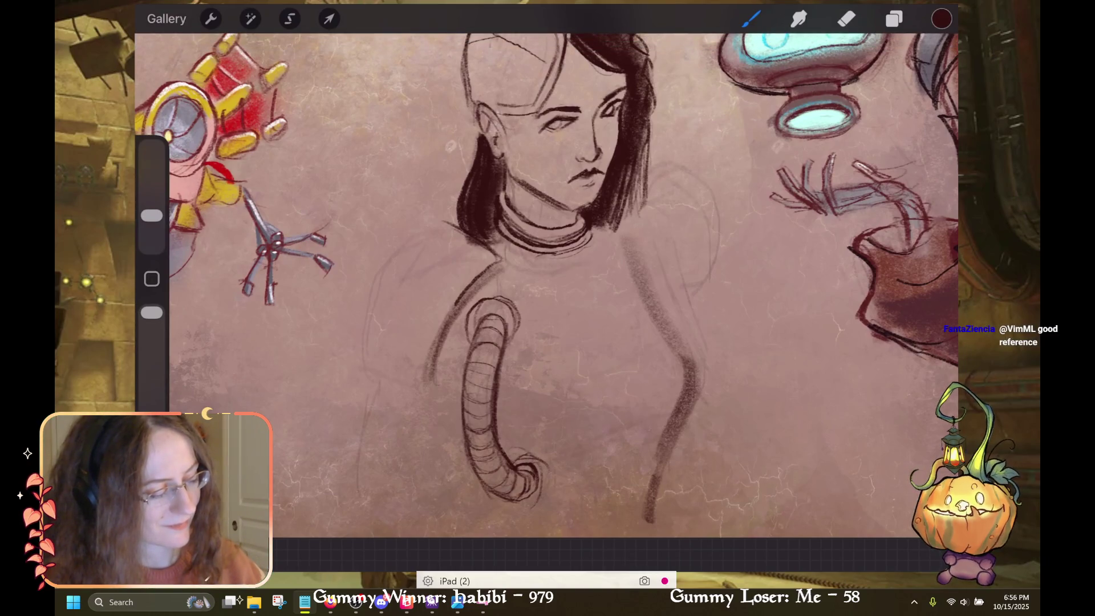
left_click_drag(506, 272, 457, 320)
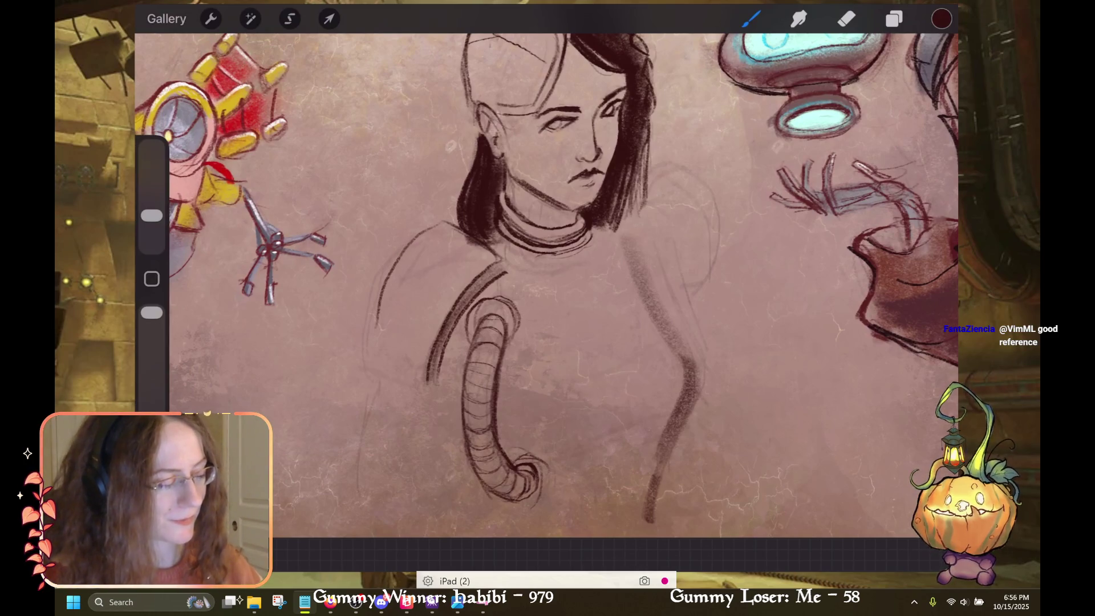
key("ctrl+z")
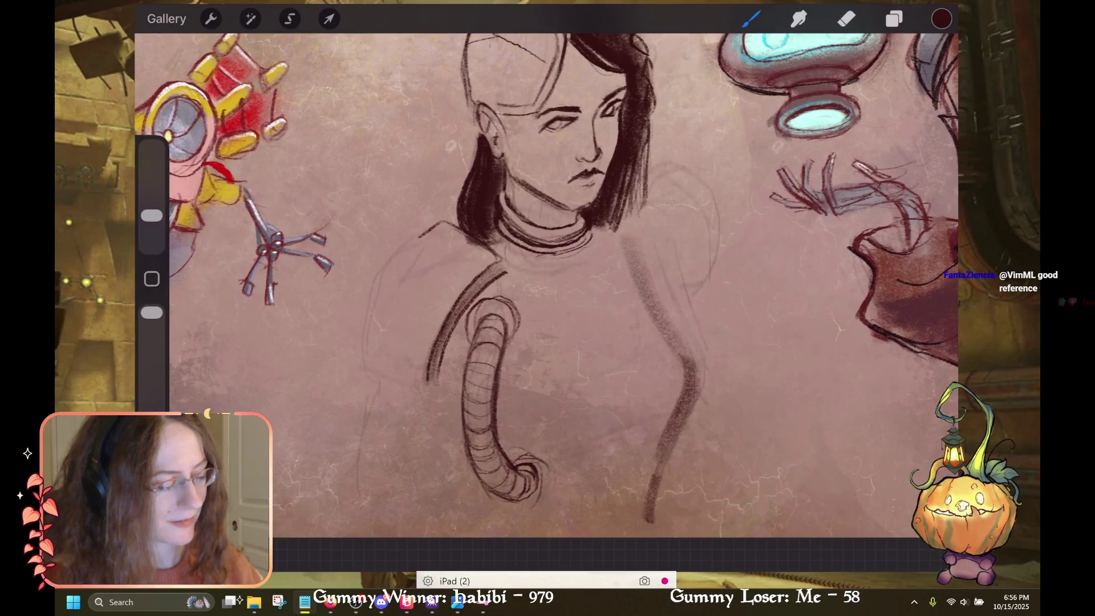
left_click_drag(388, 277, 366, 335)
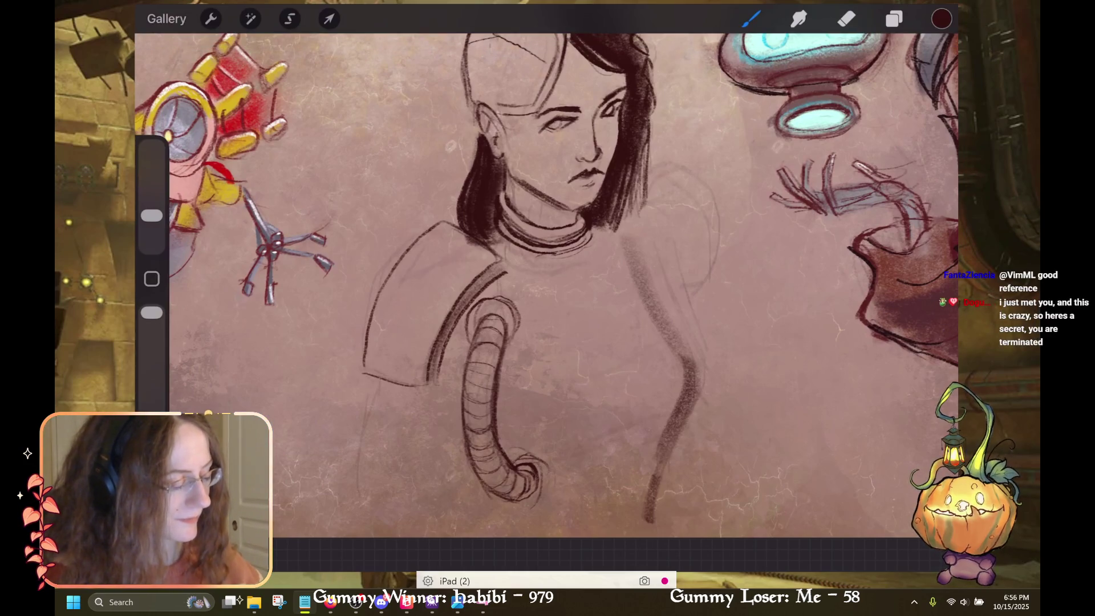
scroll(546, 285, "down", 3)
scroll(547, 302, "up", 2)
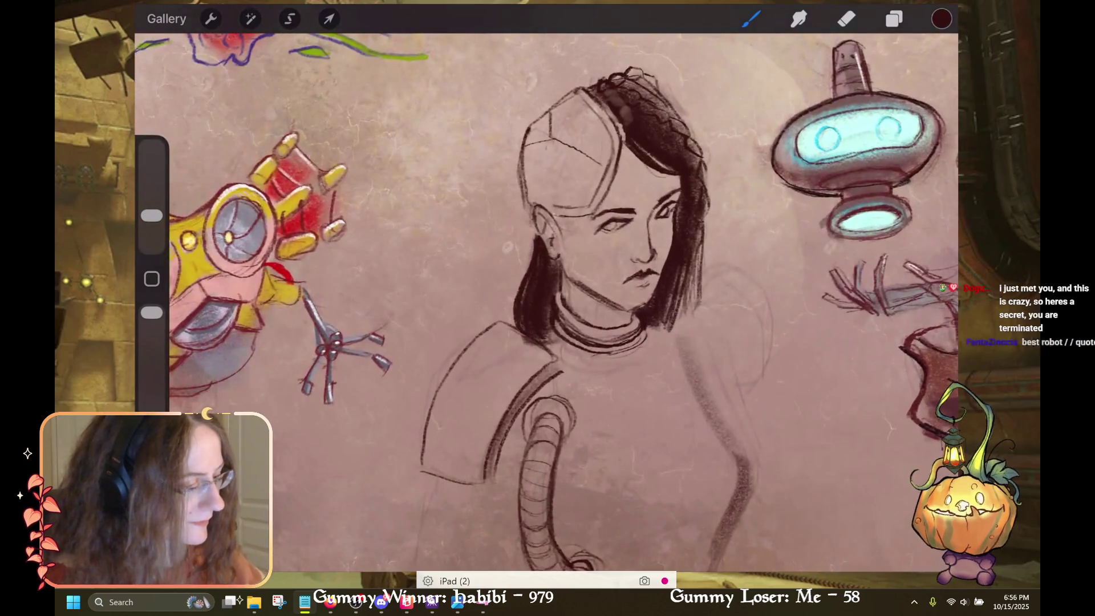
Pick a red from the Campfire palette
left_click(941, 18)
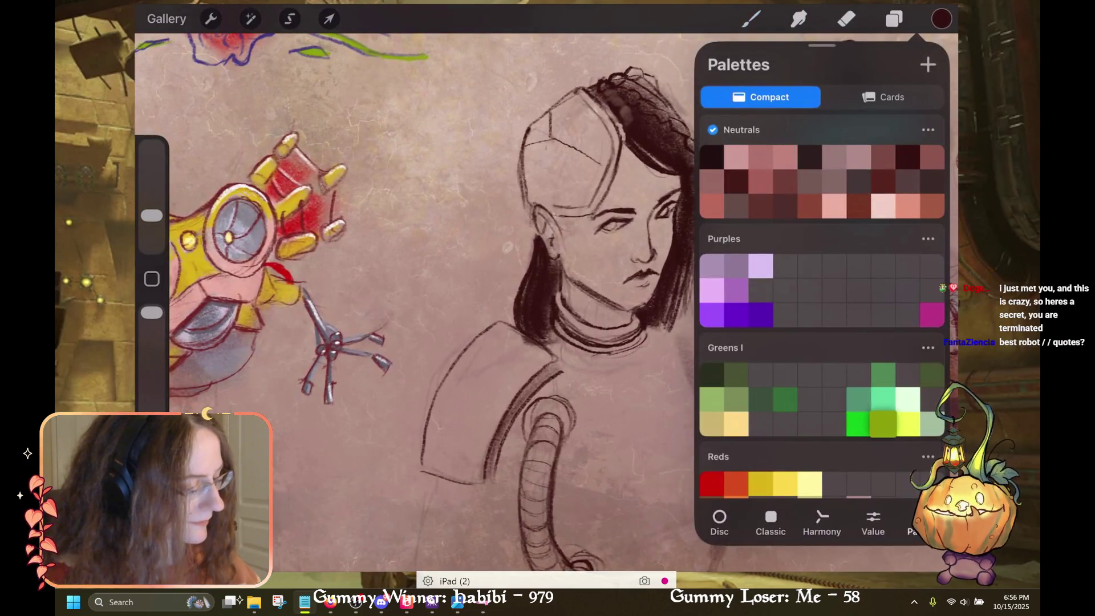
scroll(821, 296, "down", 3)
scroll(822, 308, "down", 3)
scroll(821, 308, "down", 3)
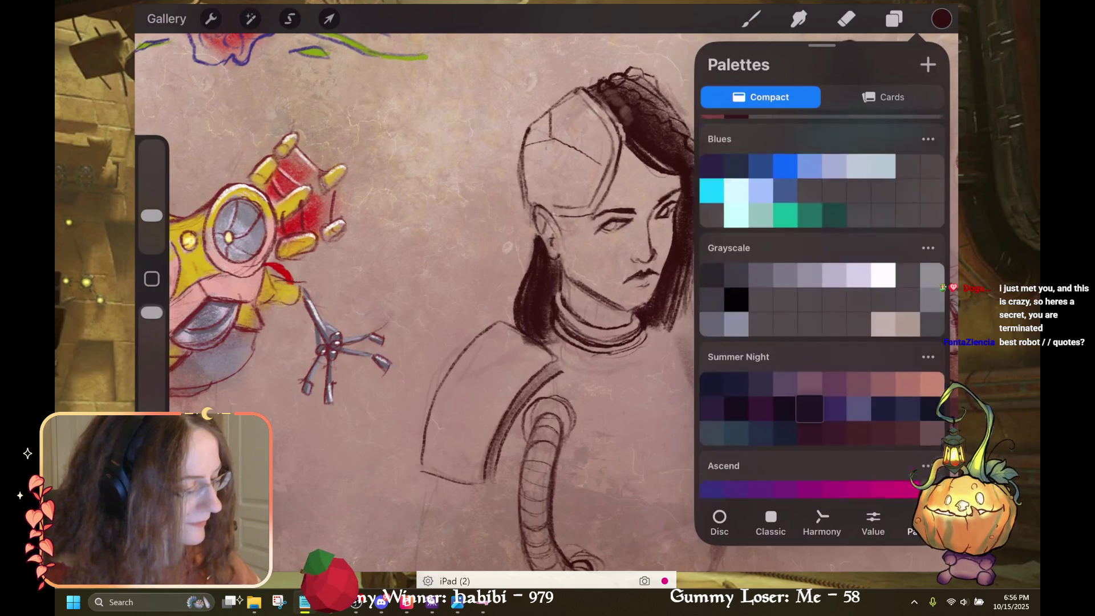
scroll(821, 308, "down", 3)
scroll(821, 308, "down", 2)
left_click(883, 323)
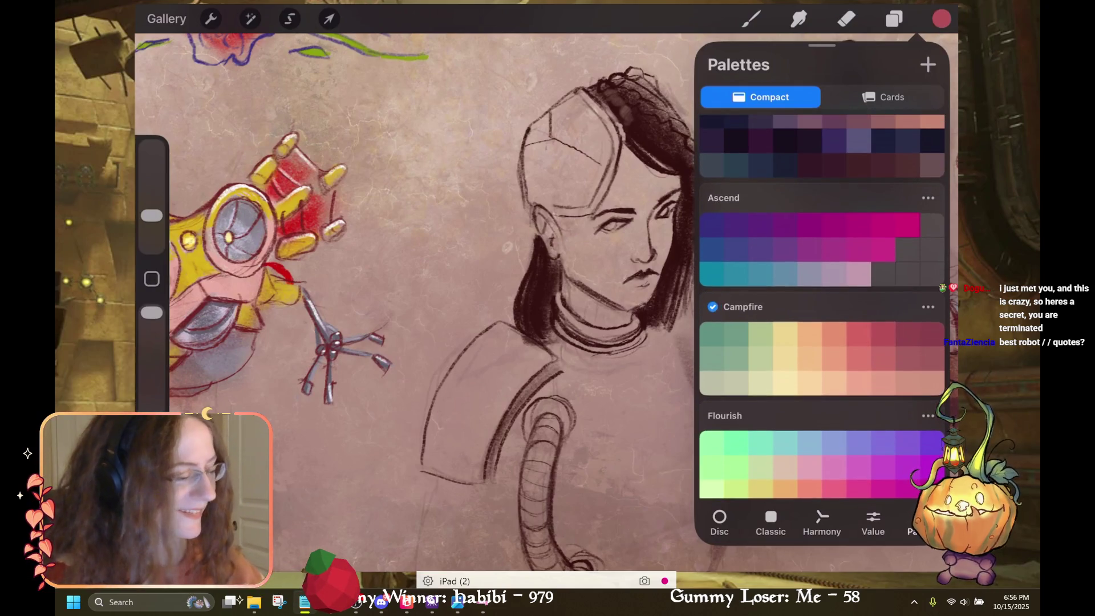
On Layer 10, paint red across the helmet visor
left_click(942, 19)
left_click(894, 19)
left_click(815, 329)
left_click(744, 330)
left_click(628, 513)
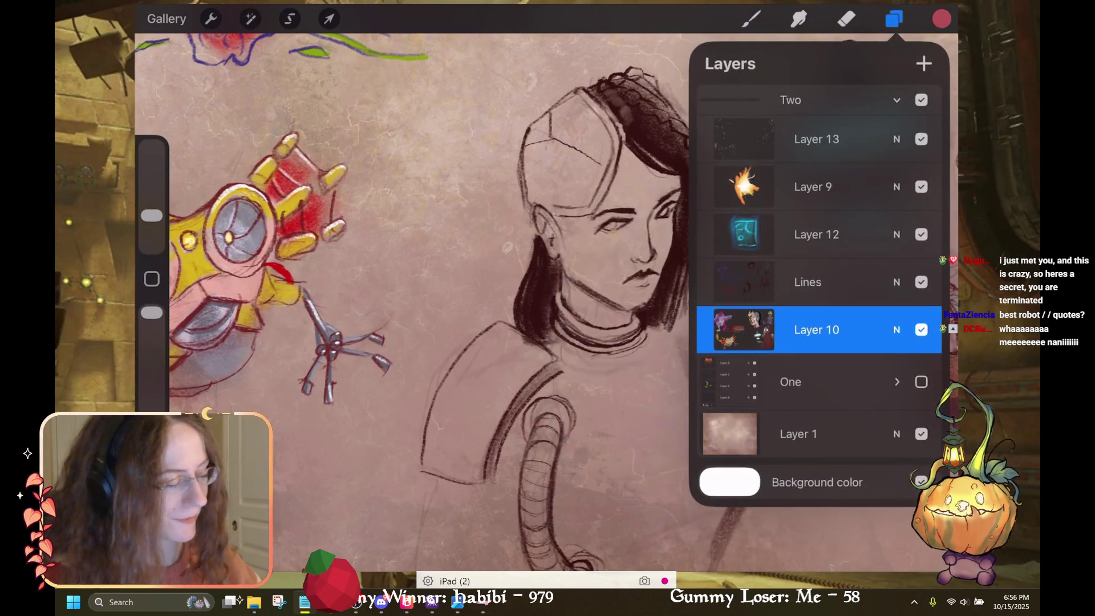
left_click(894, 19)
left_click_drag(593, 168, 550, 205)
mouse_move(570, 154)
left_mouse_down()
mouse_move(539, 194)
mouse_move(531, 188)
left_mouse_up()
left_click_drag(596, 168, 581, 205)
left_click_drag(565, 151, 599, 168)
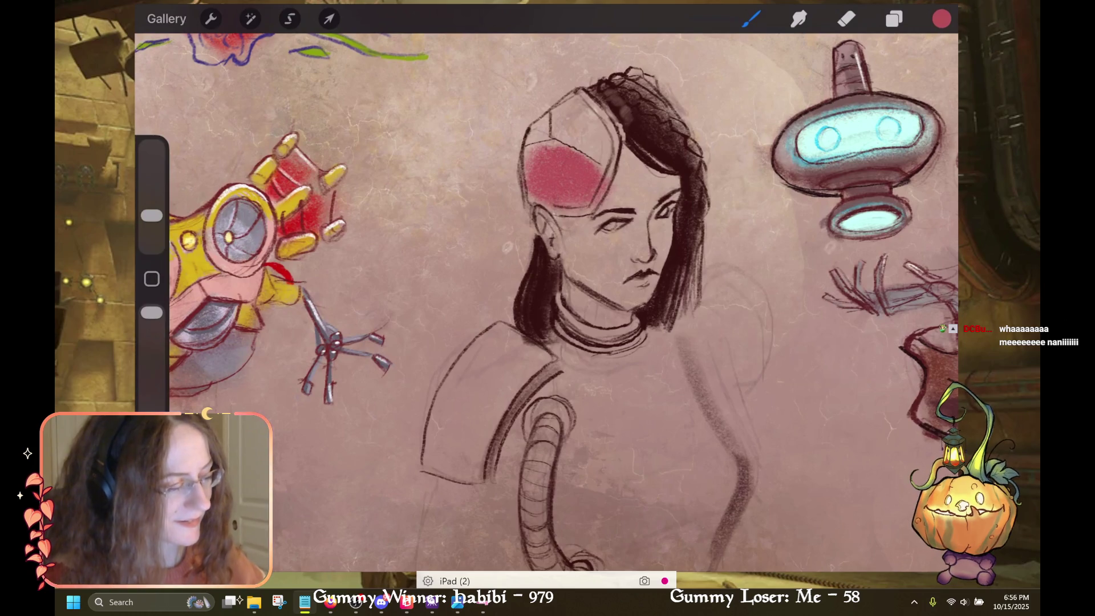
Draw a small dark symbol on the red visor, undoing stray marks
left_click(941, 18)
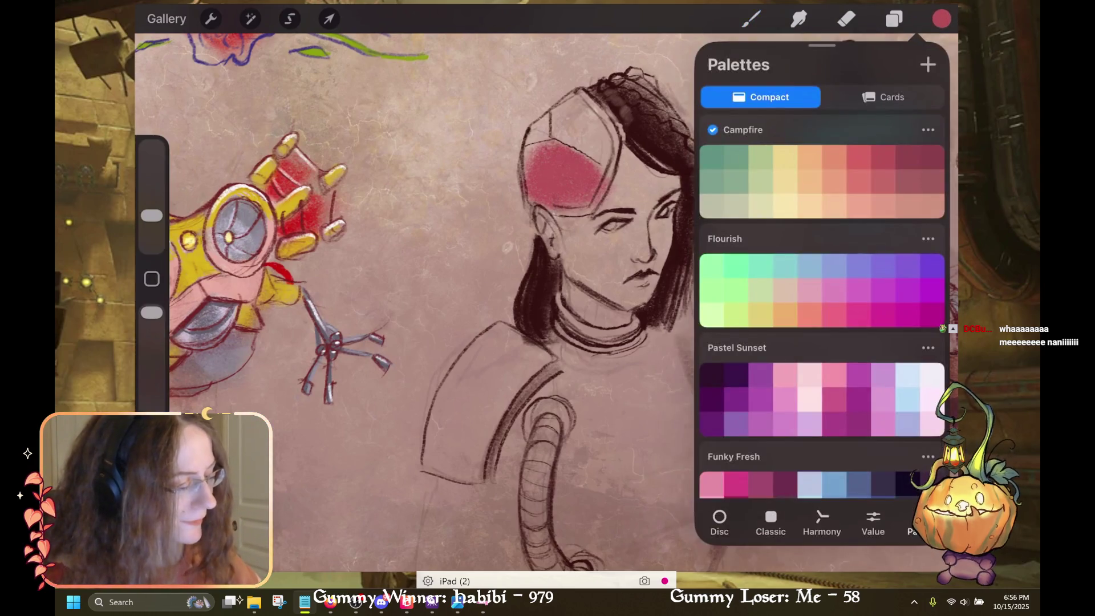
left_click(752, 19)
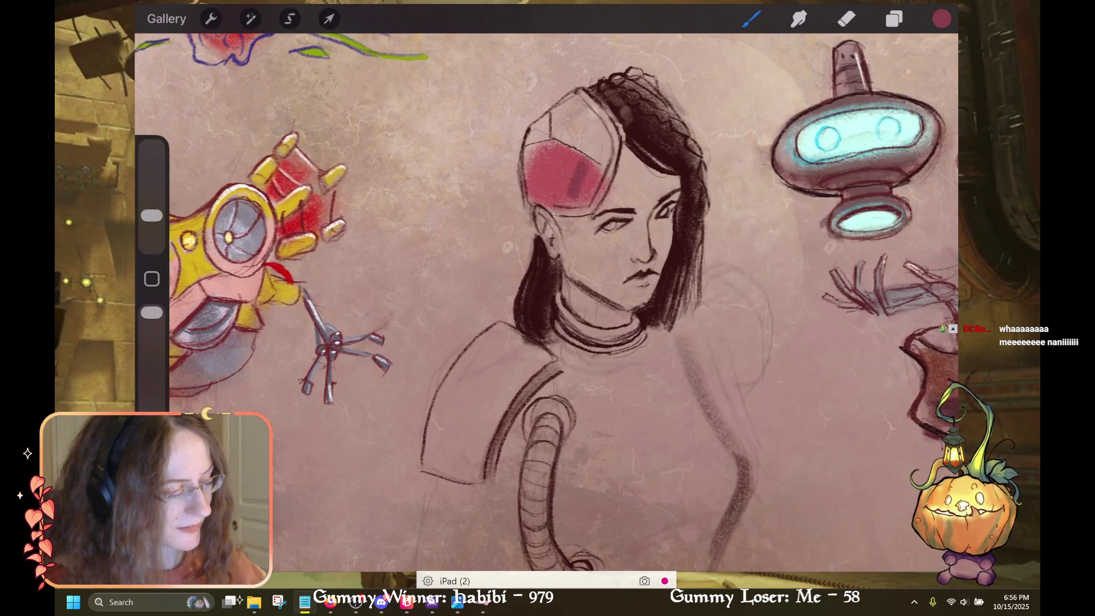
left_click_drag(570, 170, 572, 188)
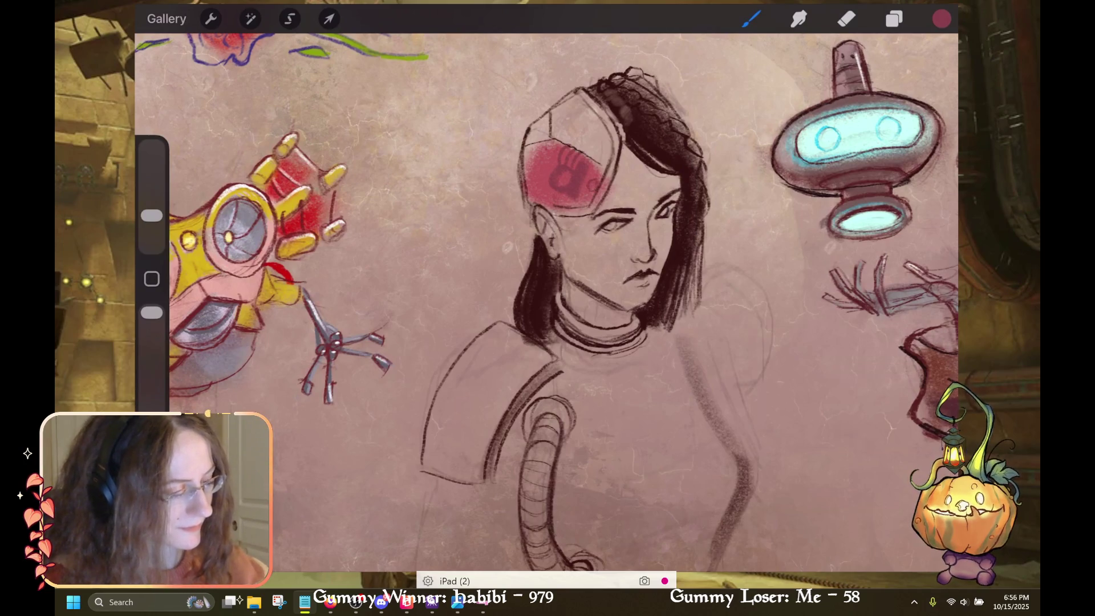
left_click_drag(539, 164, 546, 175)
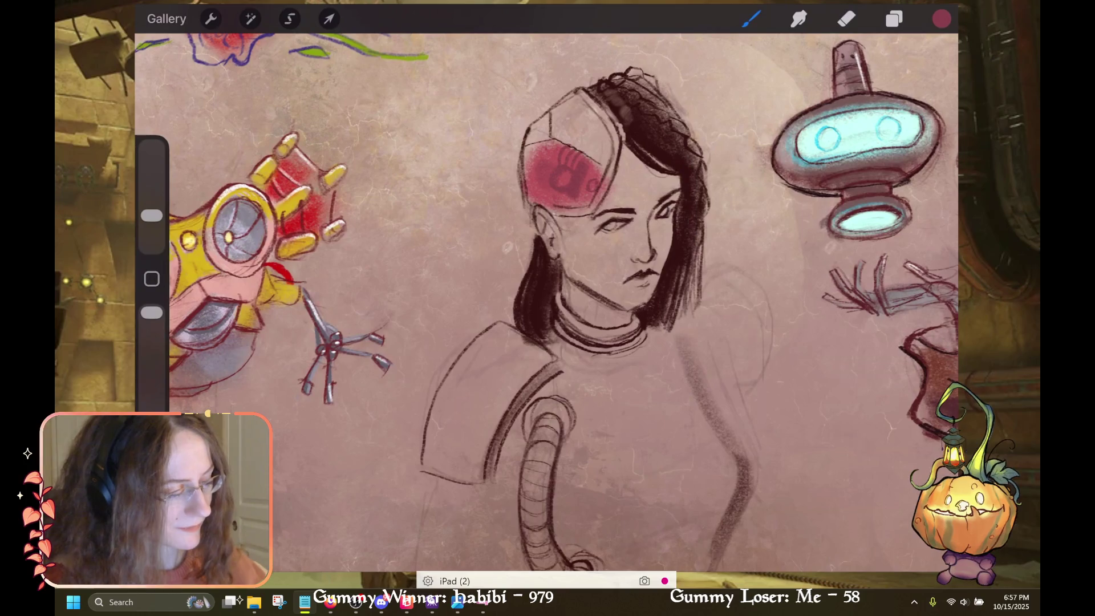
key("ctrl+z")
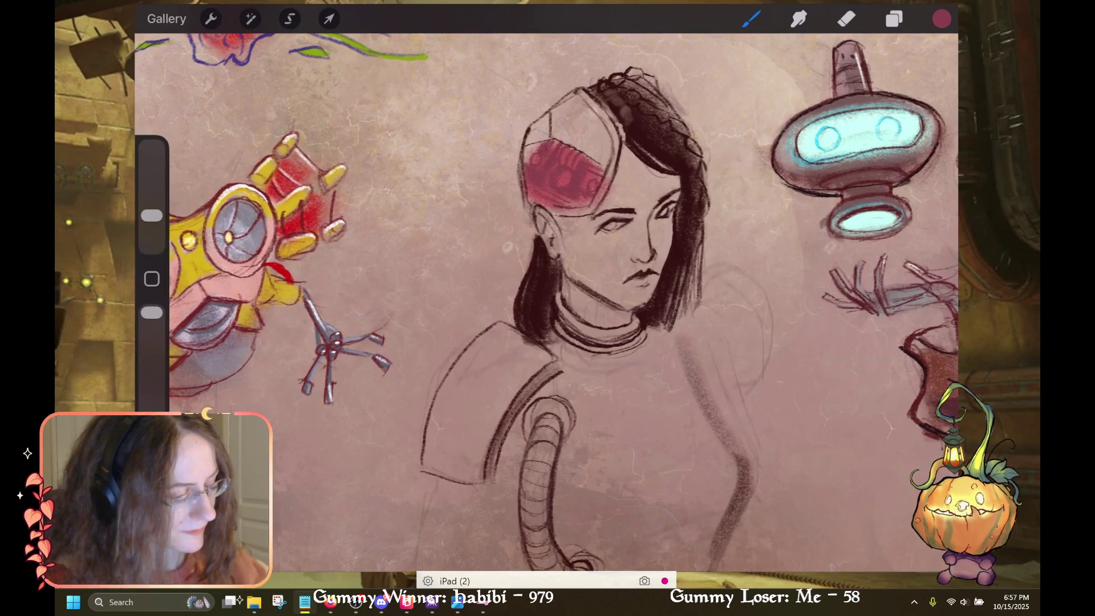
key("ctrl+z")
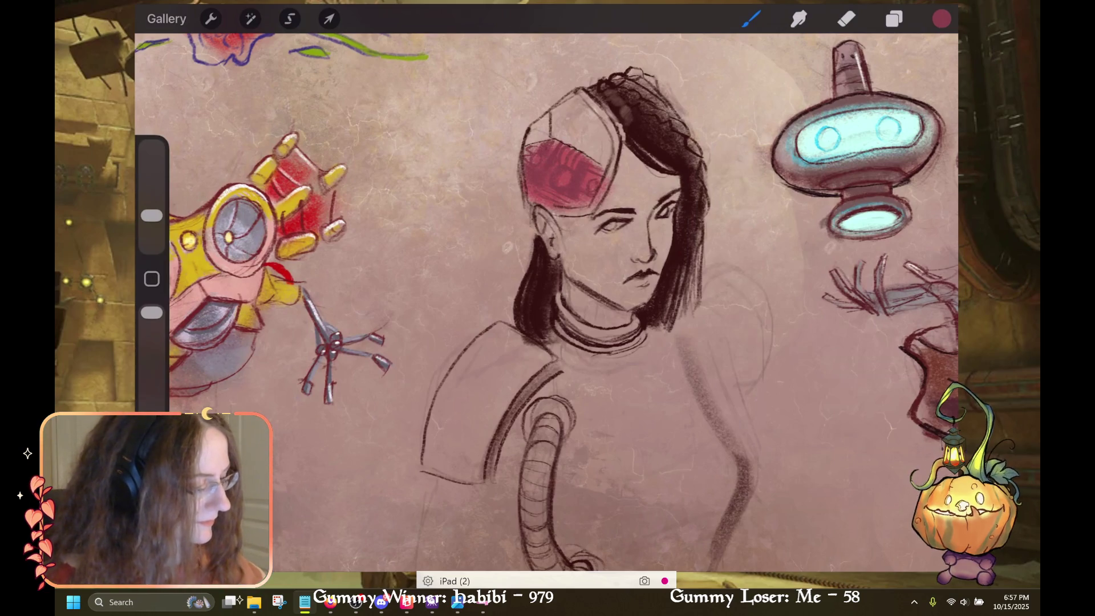
Try Campfire and imager colours, then settle on pure red from the Reds palette
left_click(941, 19)
scroll(821, 285, "up", 2)
left_click(858, 245)
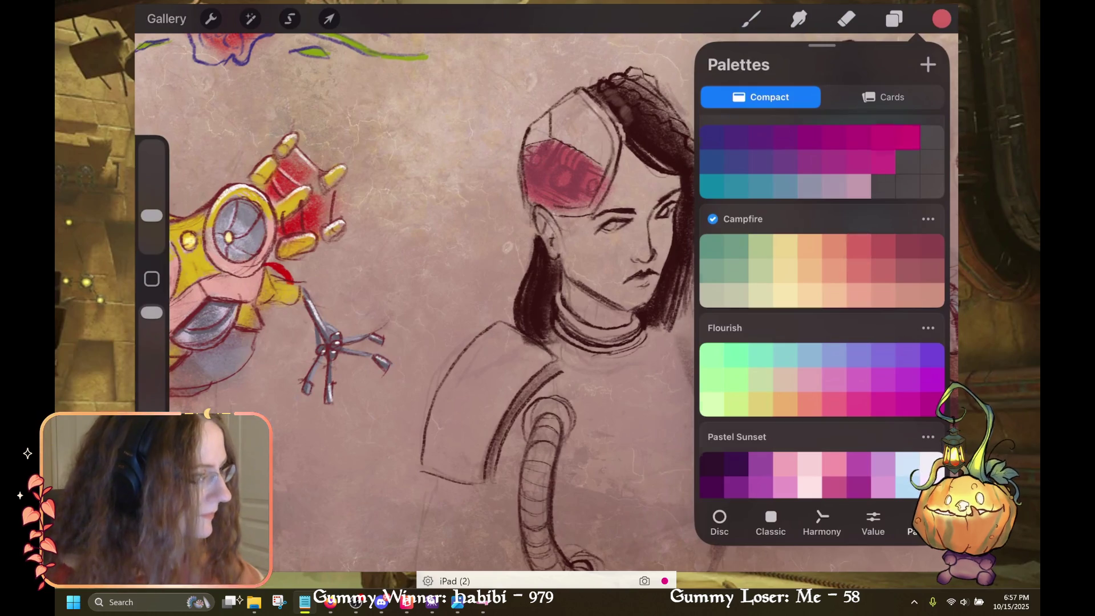
scroll(821, 308, "down", 10)
scroll(821, 285, "up", 2)
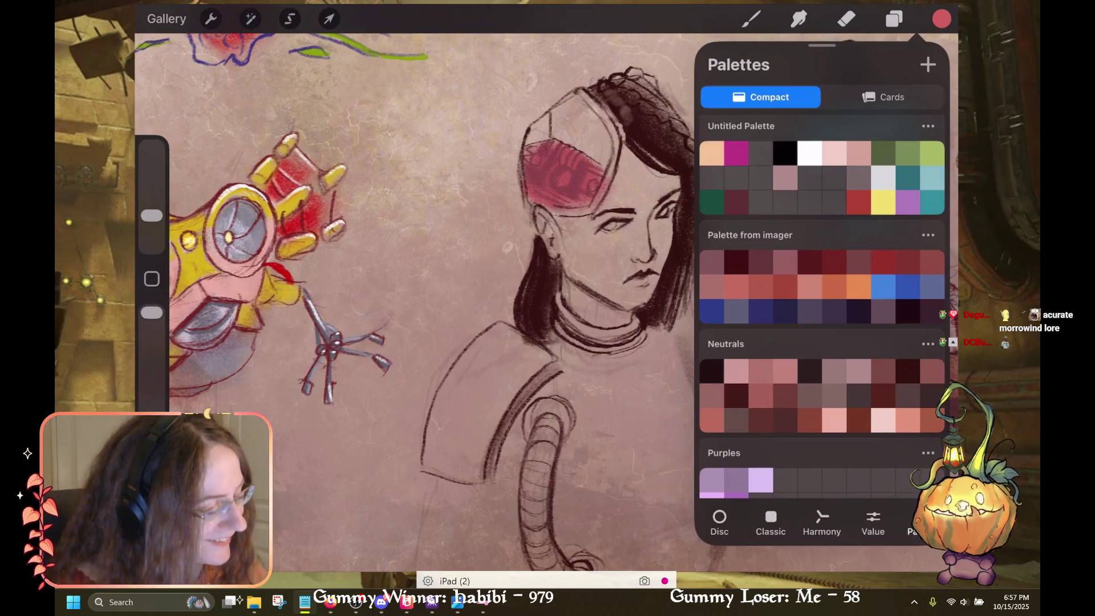
left_click(883, 287)
scroll(821, 308, "down", 5)
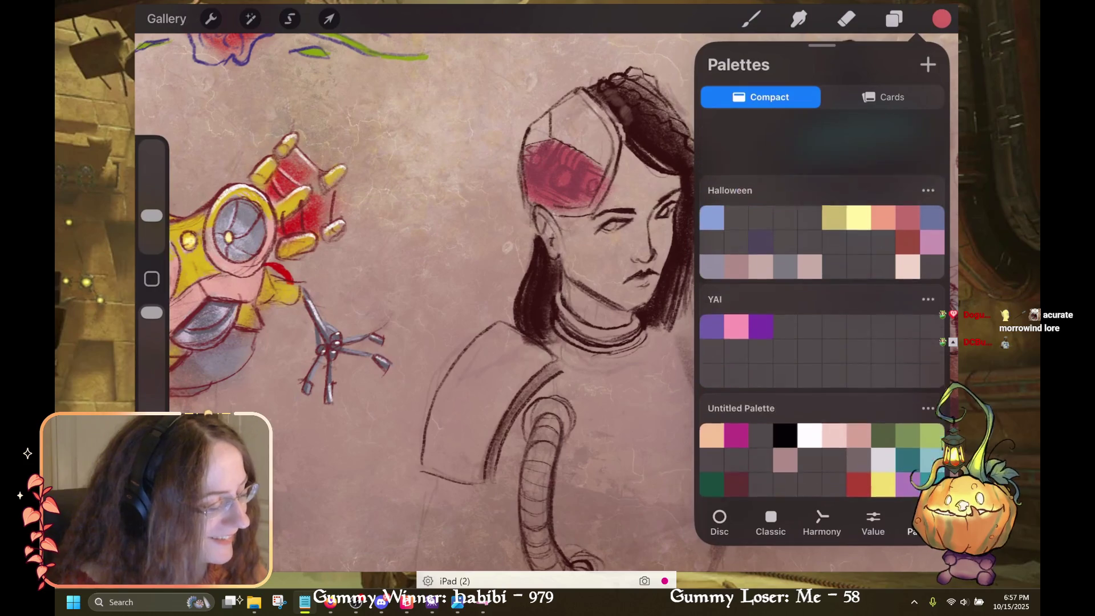
left_click(711, 429)
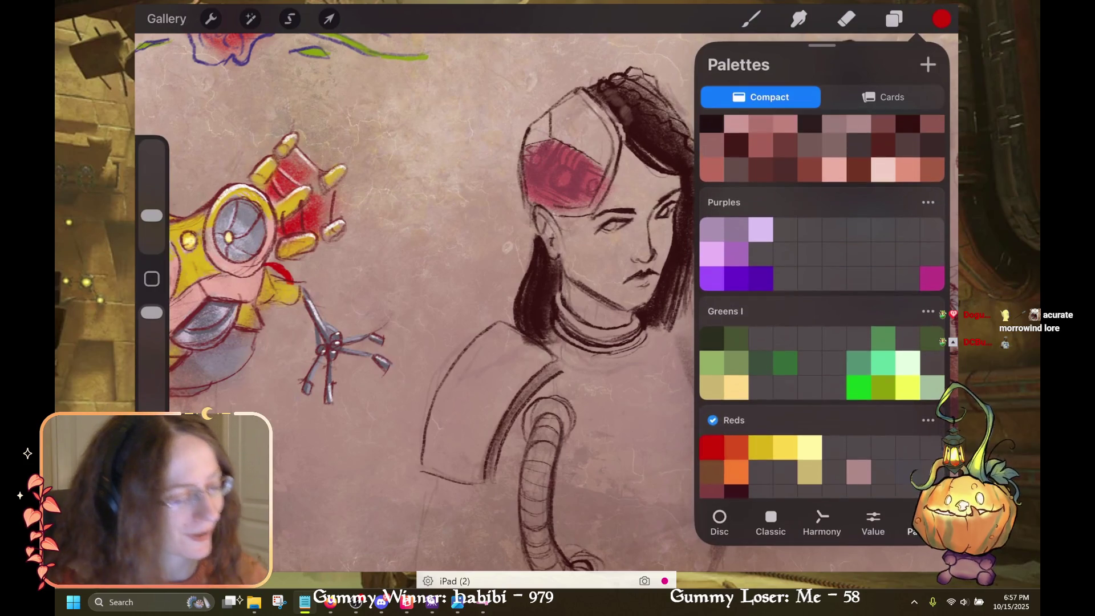
left_click(942, 18)
Repaint the helmet visor patch in saturated solid red
left_click(893, 18)
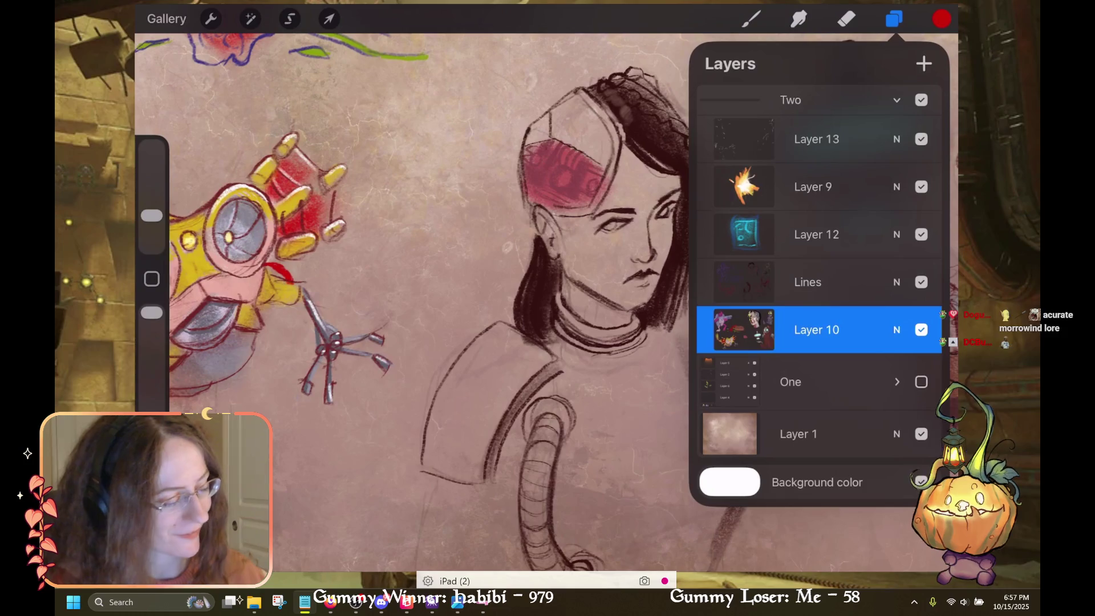
left_click(894, 18)
left_click_drag(942, 18, 564, 171)
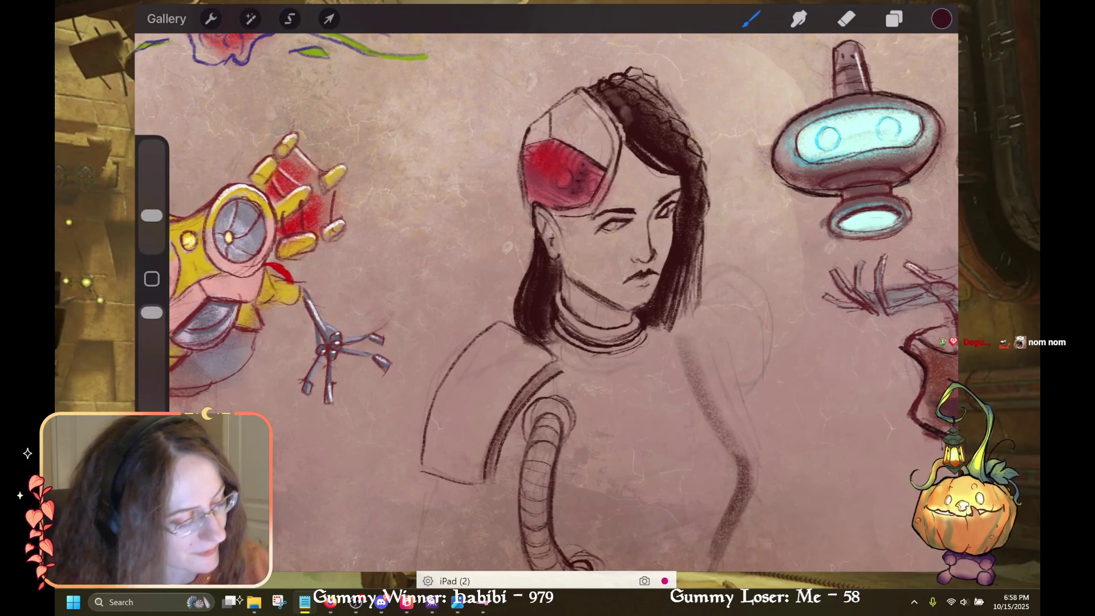
left_click(893, 18)
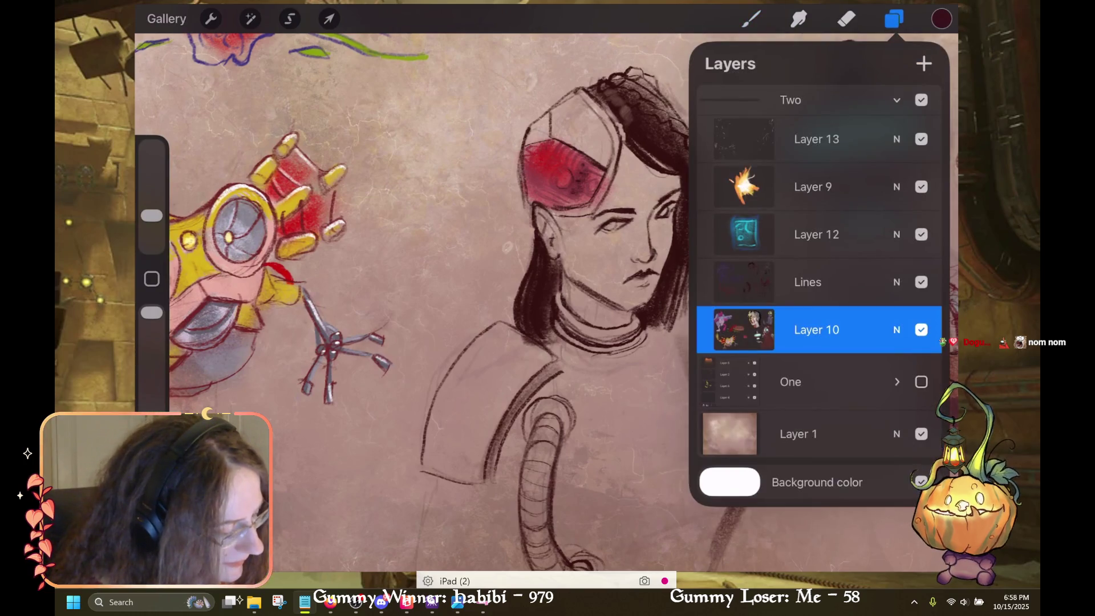
left_click(894, 19)
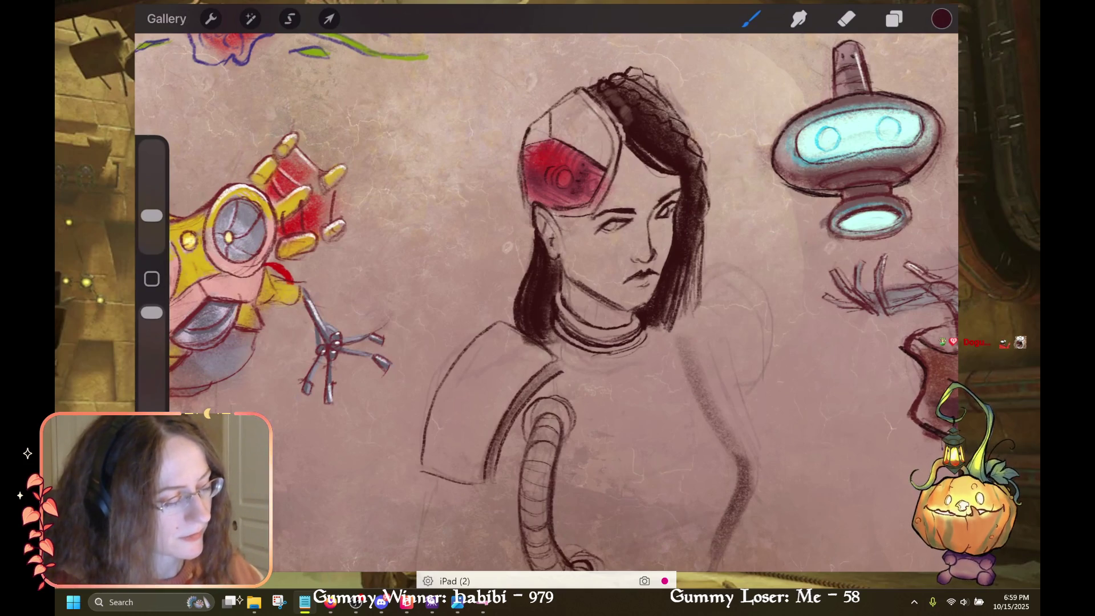
left_click(941, 18)
Paint white Grayscale highlights on Layer 13 over the red visor and smudge them soft
left_click(883, 375)
left_click(894, 18)
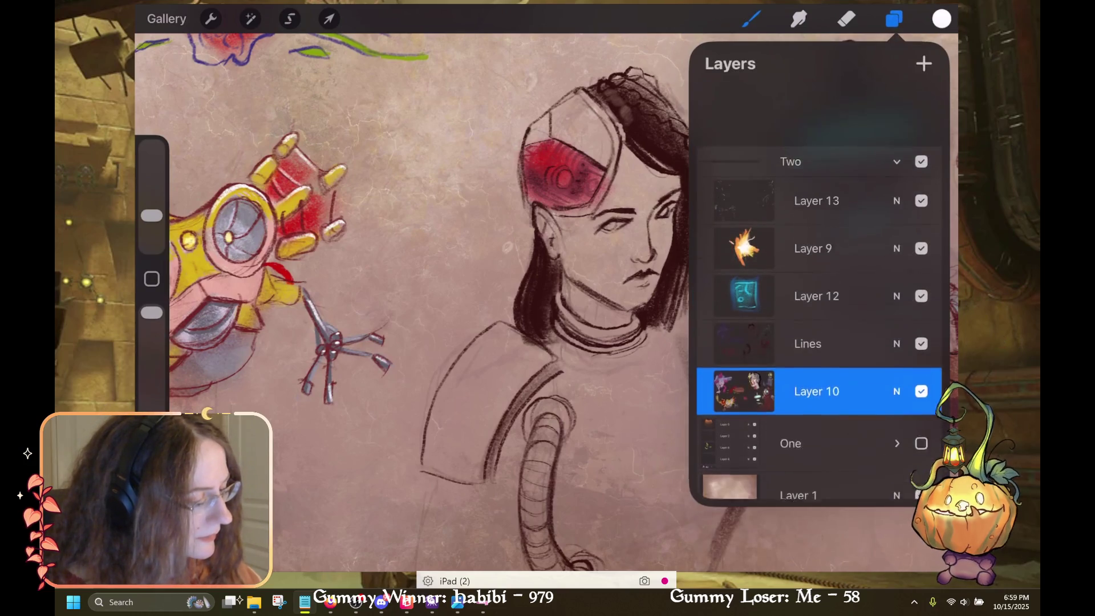
left_click(816, 139)
left_click(894, 19)
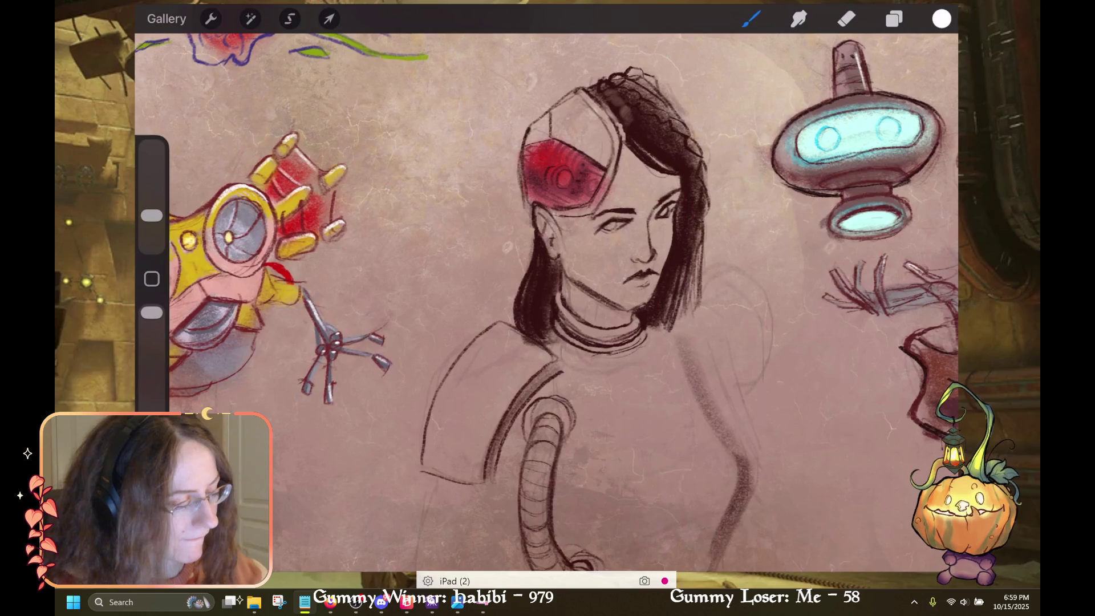
key("ctrl+z")
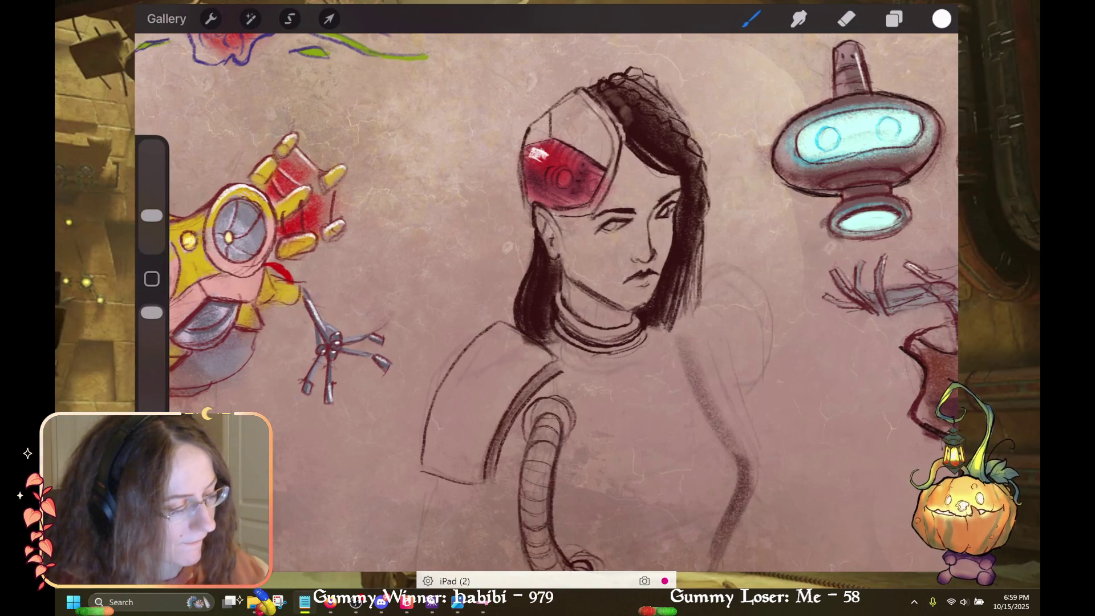
key("s")
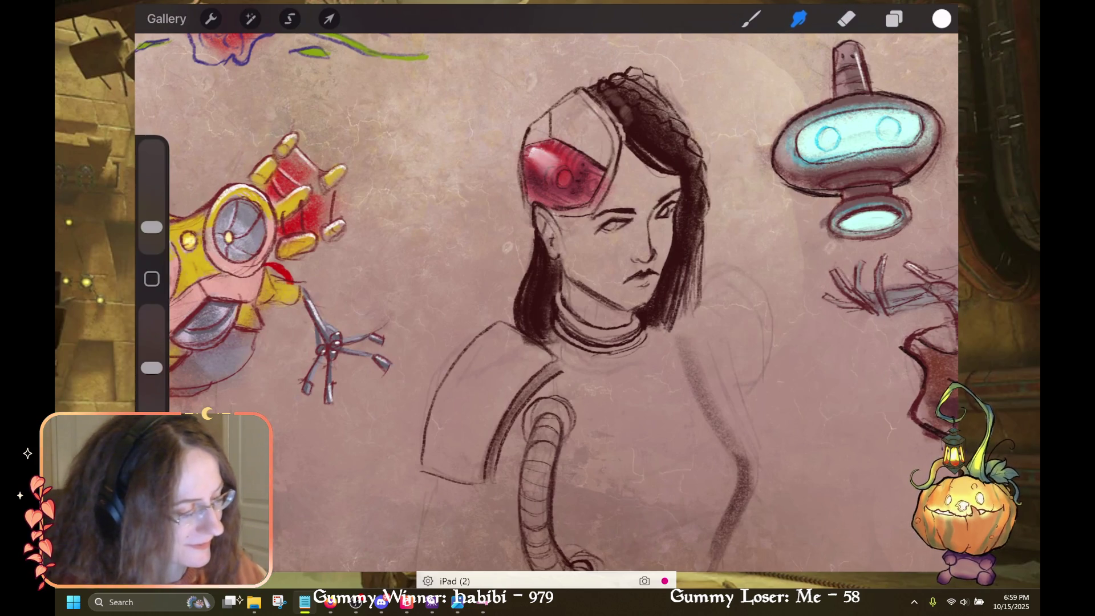
key("b")
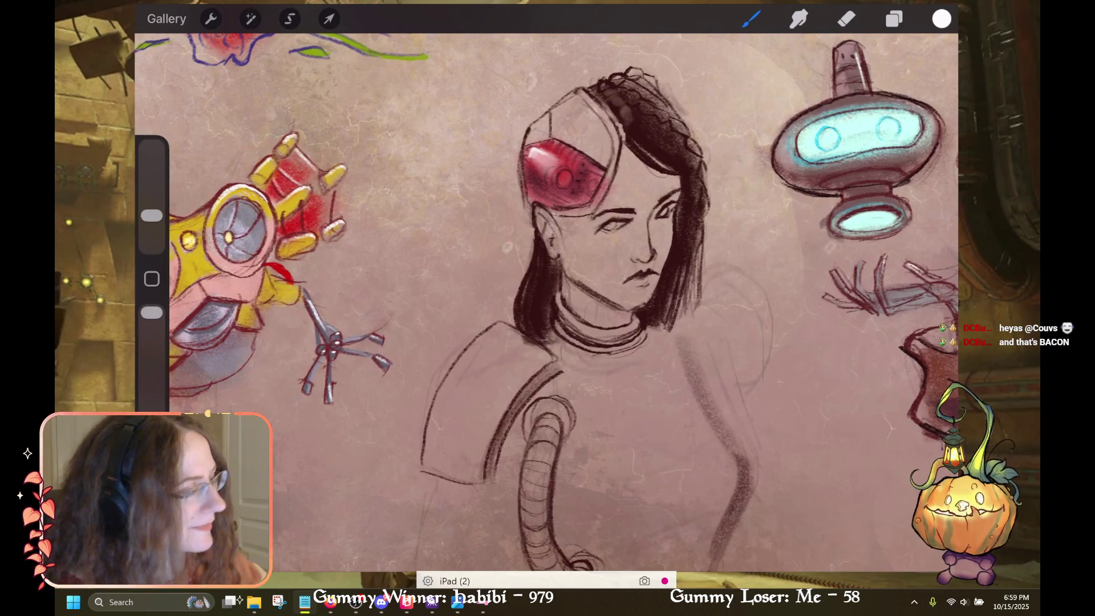
key("s")
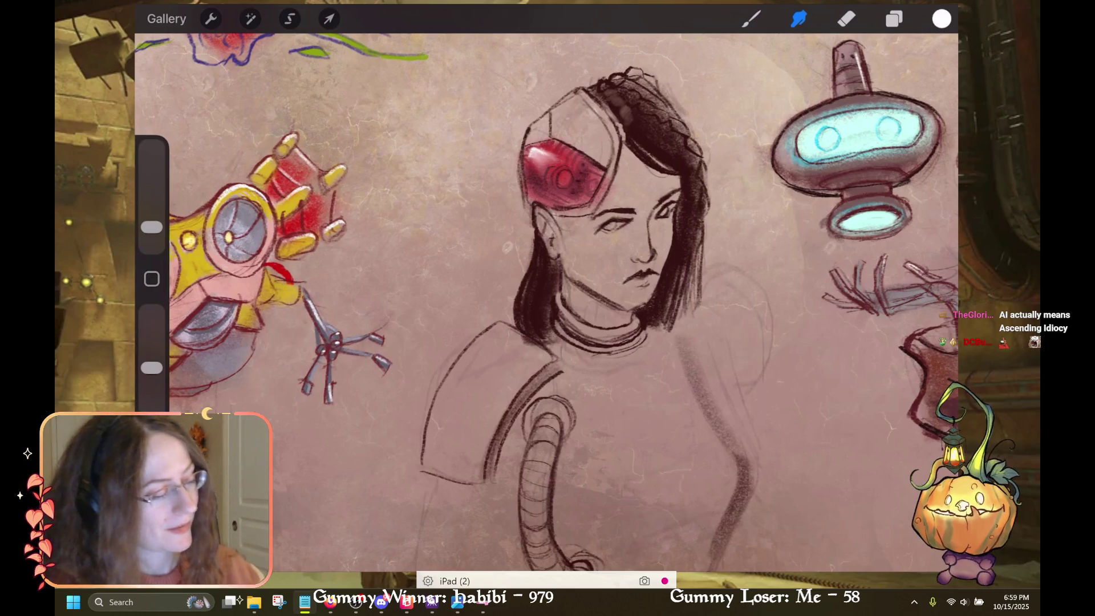
left_click(751, 19)
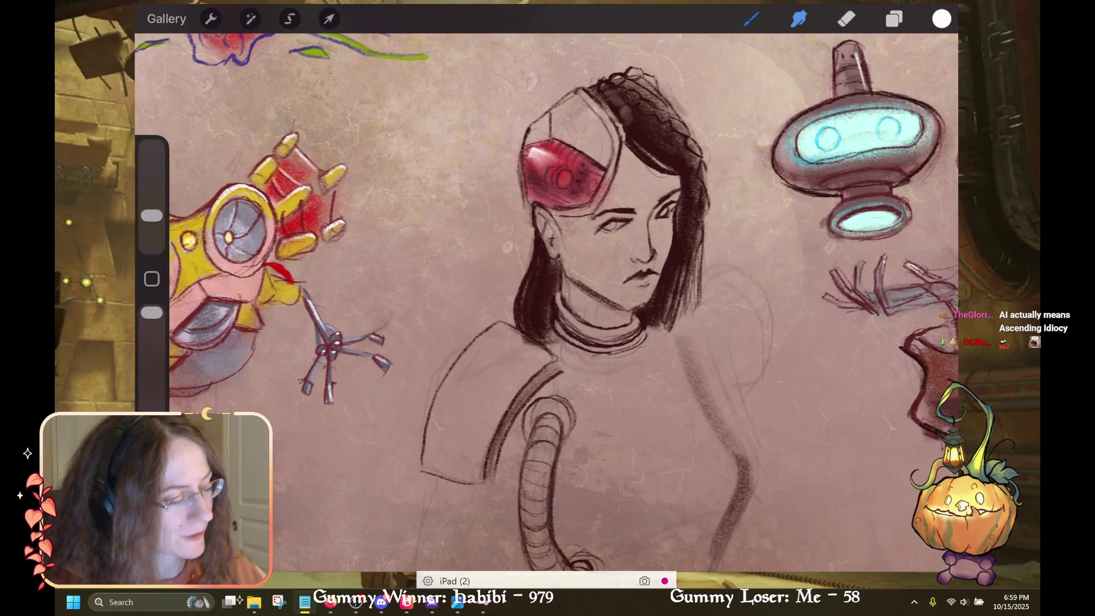
Shade the helmet's upper plate grey from Grayscale on the Lines layer
left_click(941, 19)
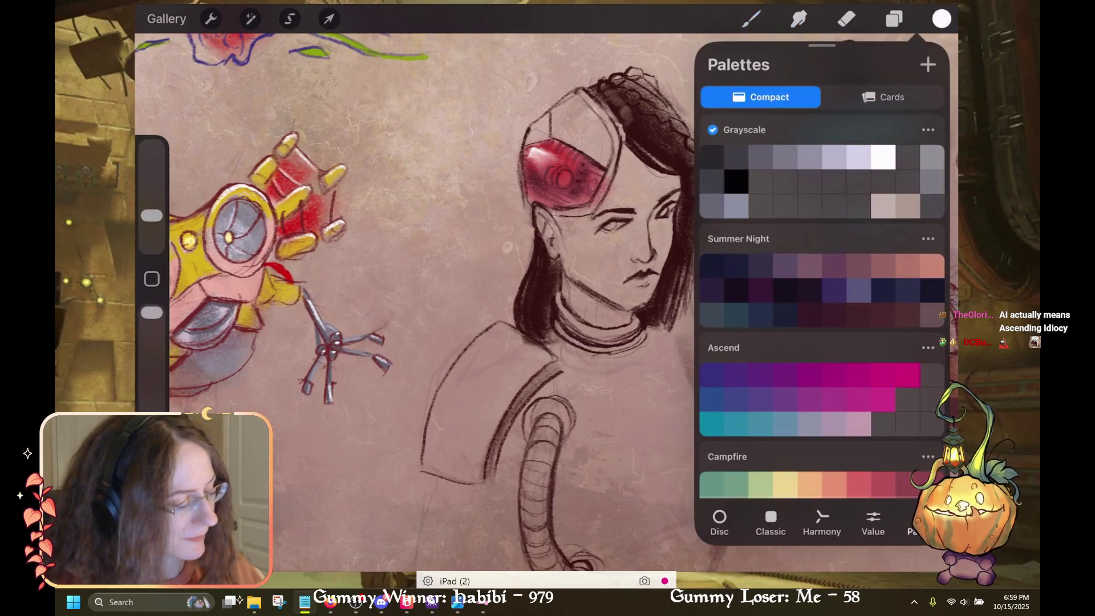
left_click(711, 157)
left_click(893, 19)
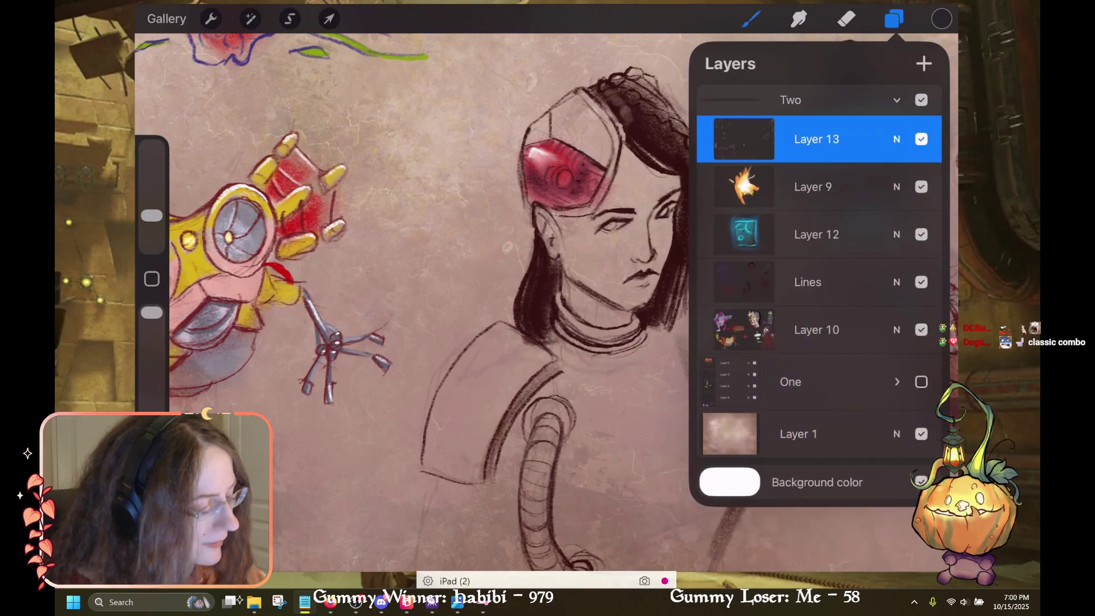
left_click(815, 235)
left_click(815, 281)
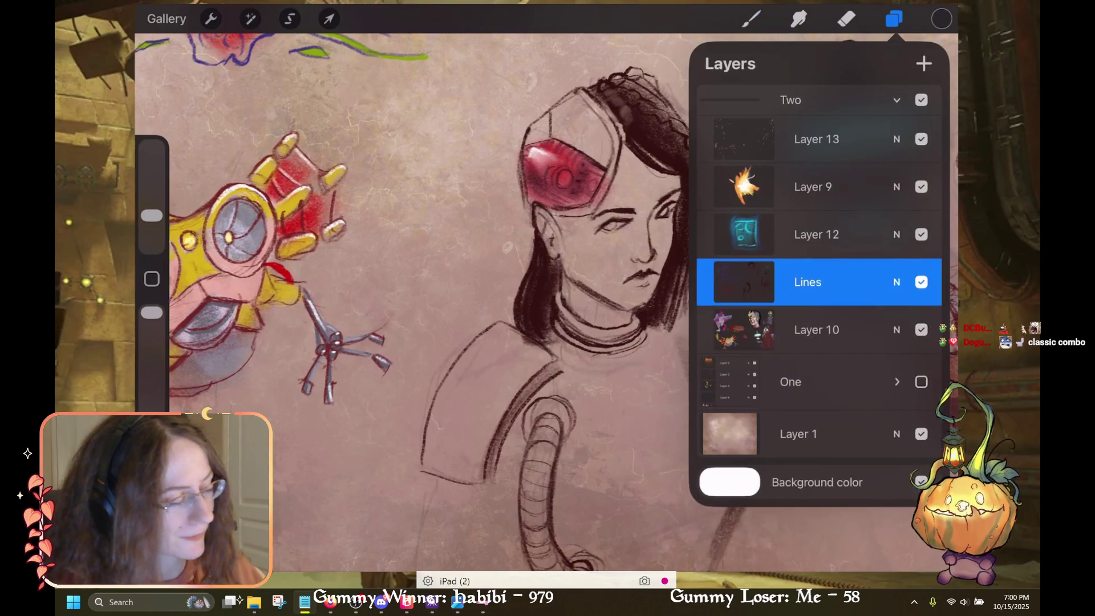
left_click(894, 18)
mouse_move(582, 137)
left_mouse_down()
mouse_move(550, 94)
mouse_move(556, 137)
mouse_move(593, 142)
mouse_move(613, 163)
left_mouse_up()
left_click(941, 18)
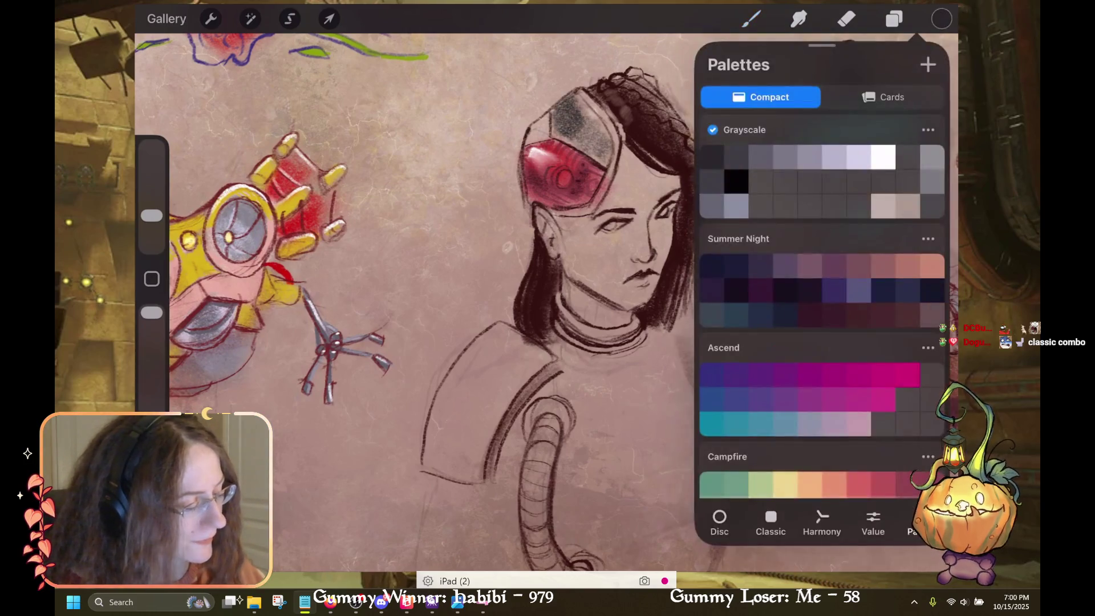
left_click(751, 18)
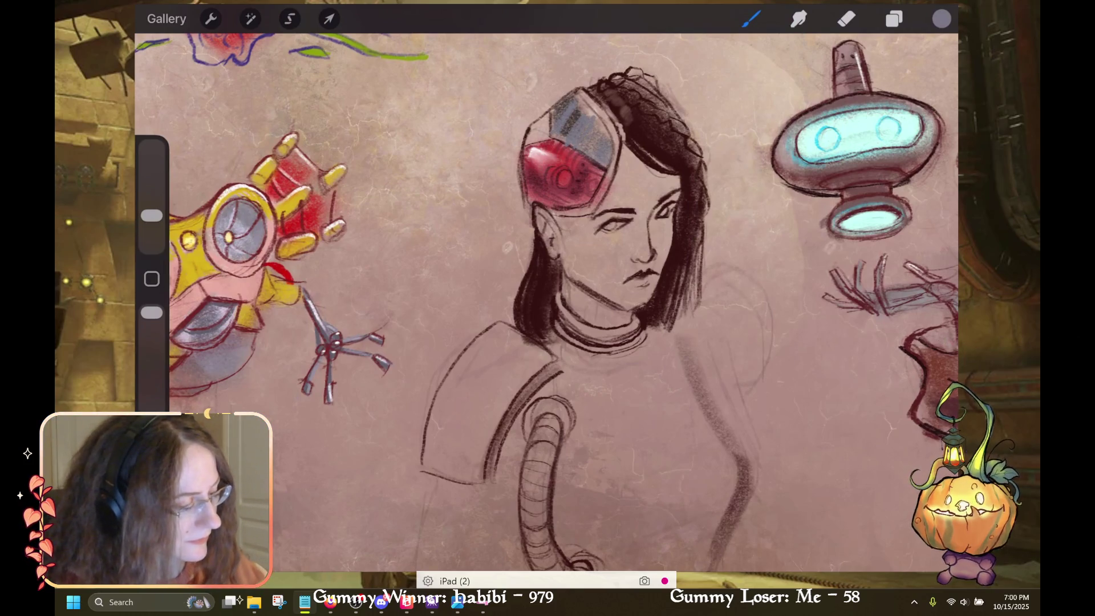
left_click(893, 19)
key("ctrl+z")
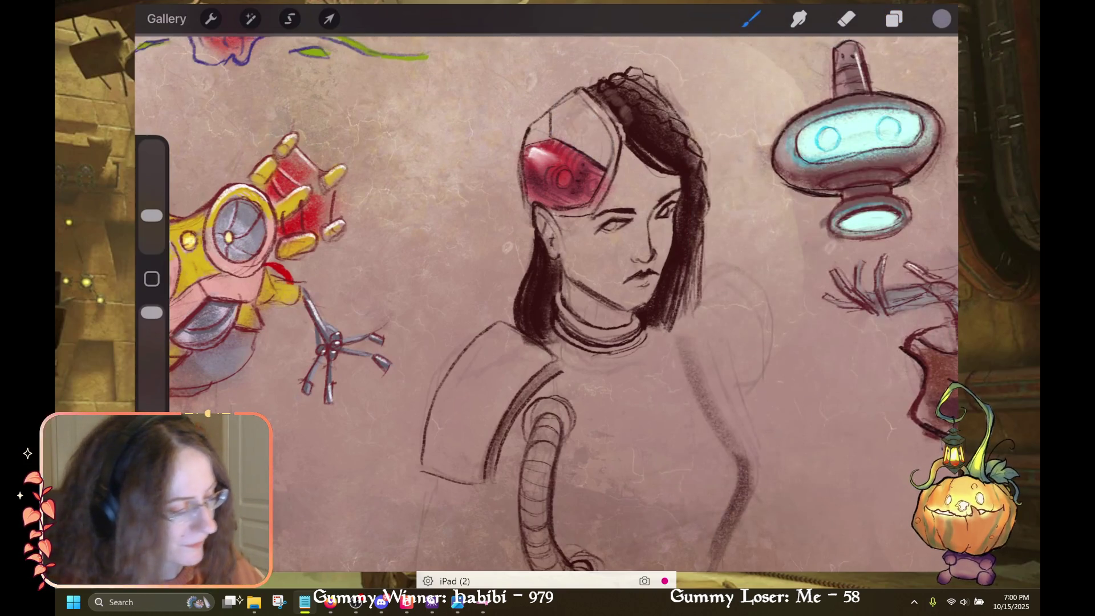
Switch to Layer 10 and paint blue-grey into the visor's upper area
left_click(942, 19)
left_click(894, 19)
left_click(807, 281)
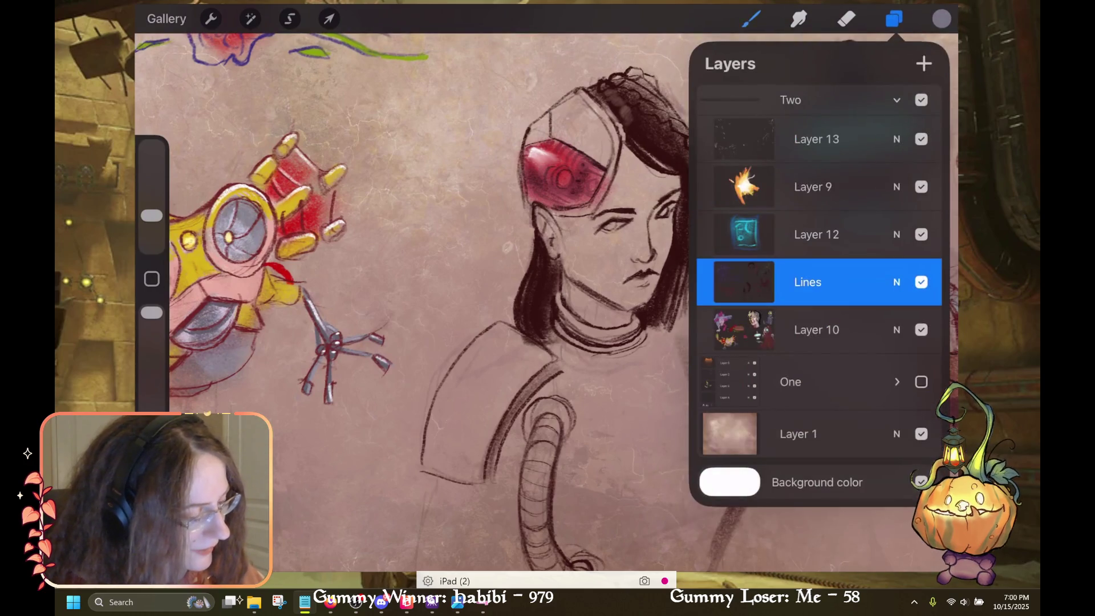
left_click(816, 330)
left_click(941, 19)
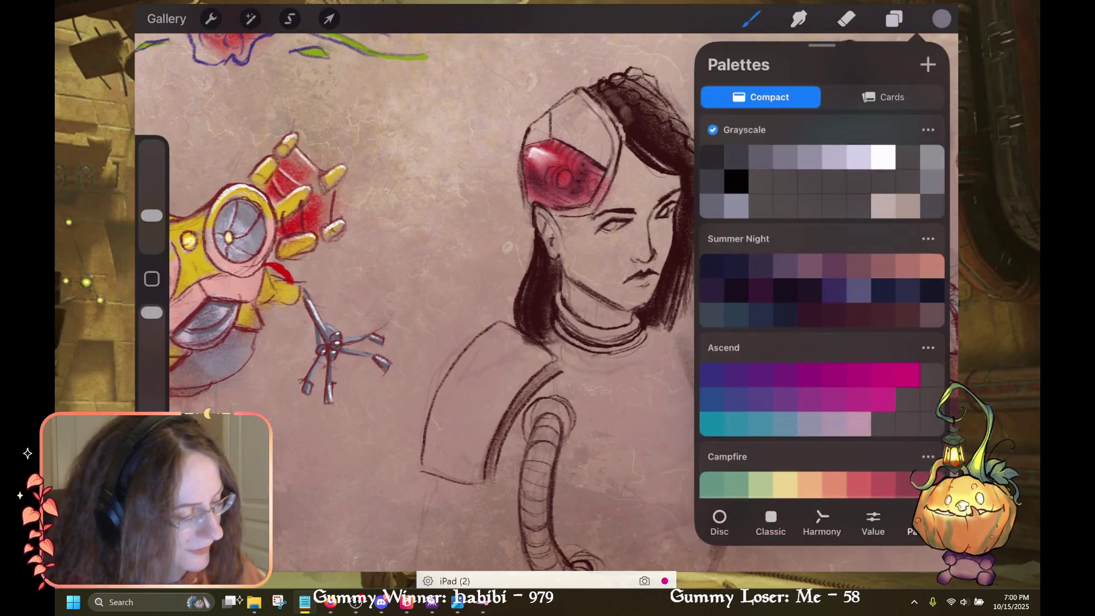
left_click(941, 19)
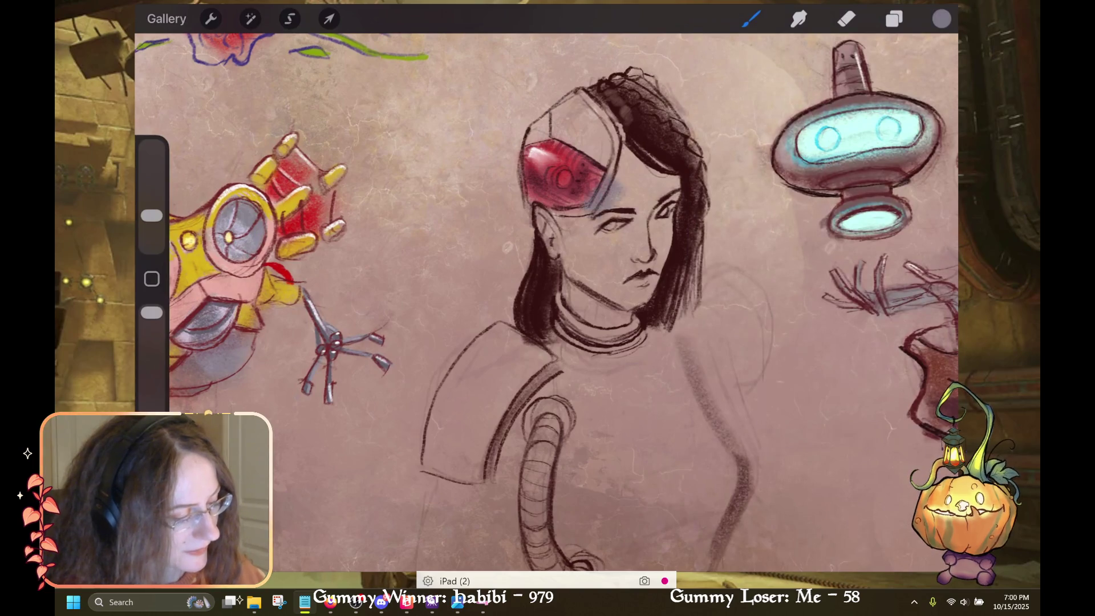
key("ctrl+z")
mouse_move(601, 165)
left_mouse_down()
mouse_move(588, 114)
mouse_move(531, 140)
left_mouse_up()
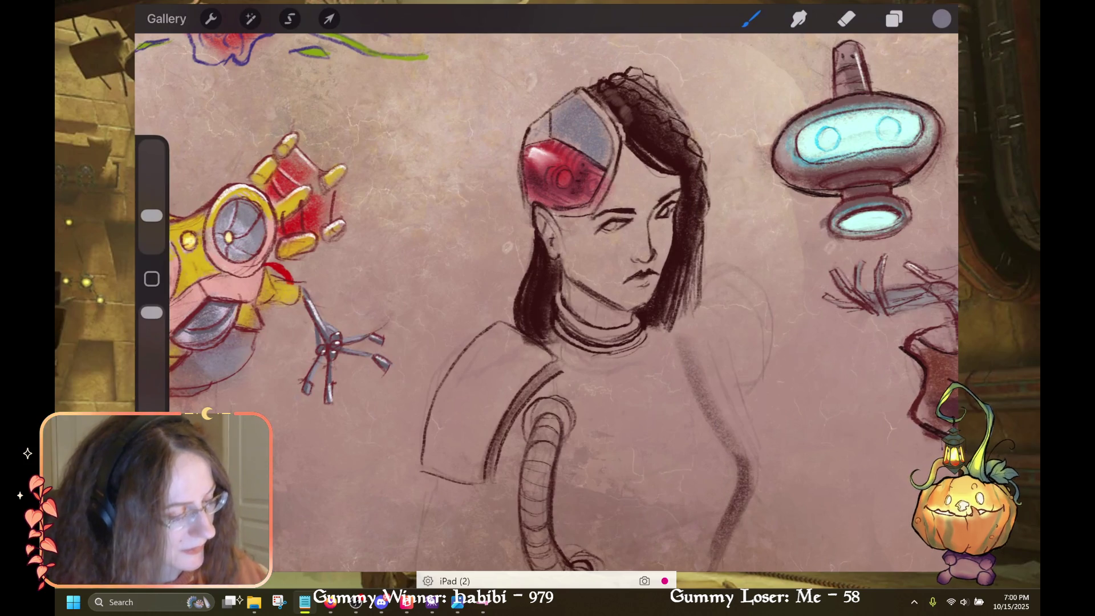
Outline the helmet's upper-right edge against the hair in bold black
left_click(941, 18)
left_click(736, 182)
left_click(941, 19)
mouse_move(582, 103)
left_mouse_down()
mouse_move(609, 131)
mouse_move(608, 116)
left_mouse_up()
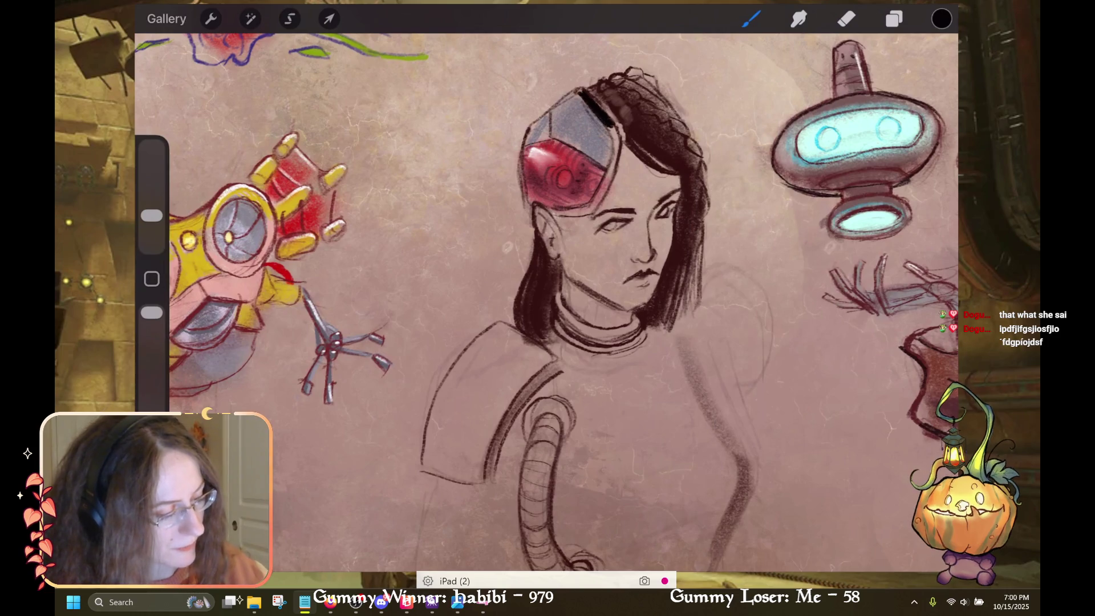
mouse_move(616, 156)
left_mouse_down()
mouse_move(597, 201)
mouse_move(602, 186)
left_mouse_up()
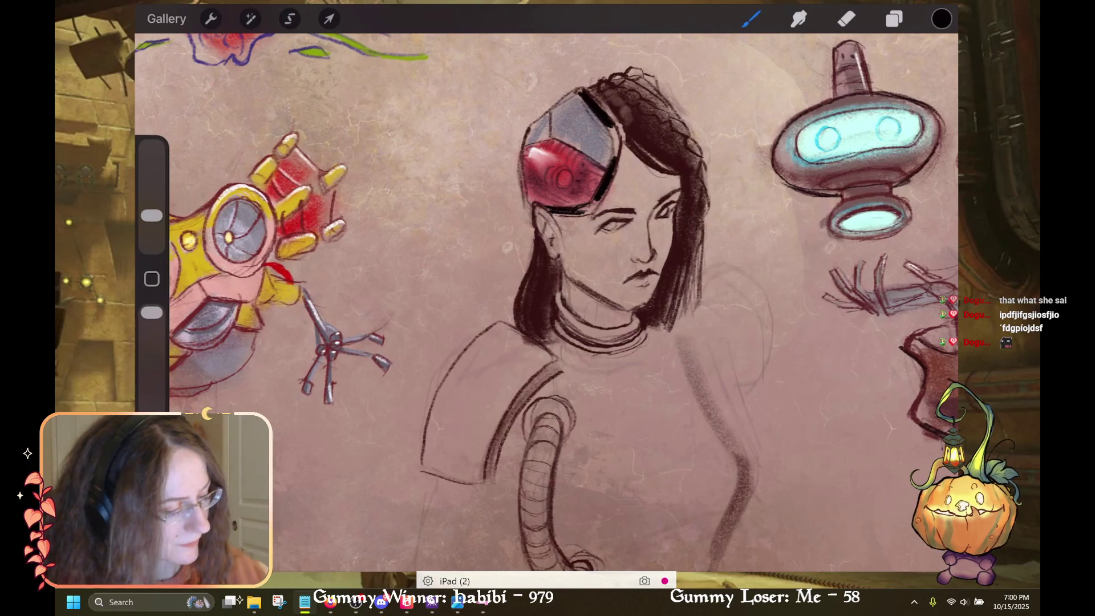
Shade the grey helmet plate darker, redoing the first attempt
left_click_drag(541, 113, 565, 139)
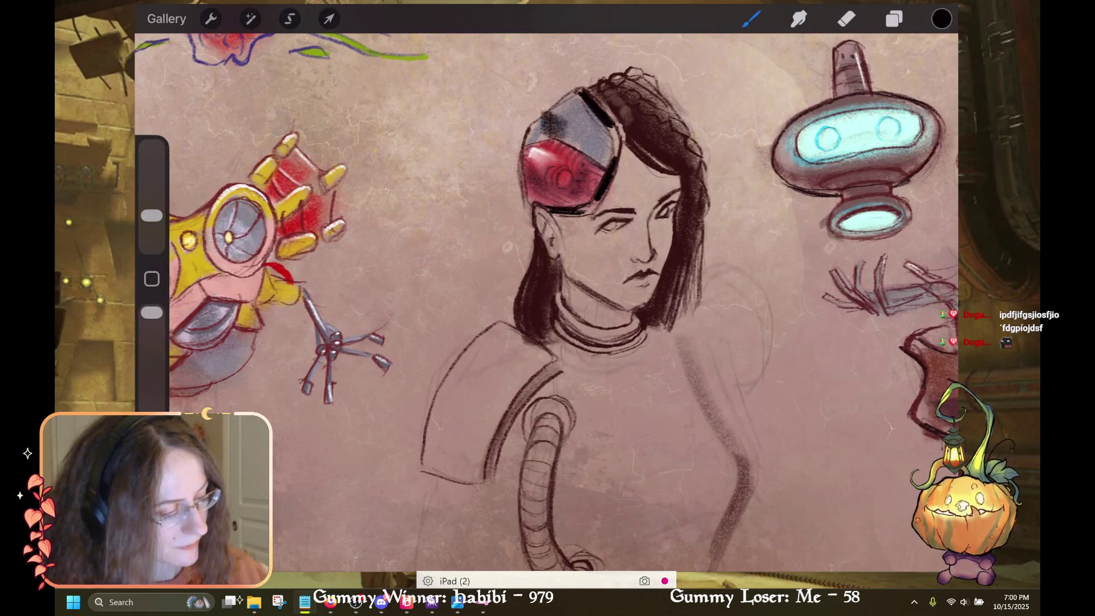
key("ctrl+z")
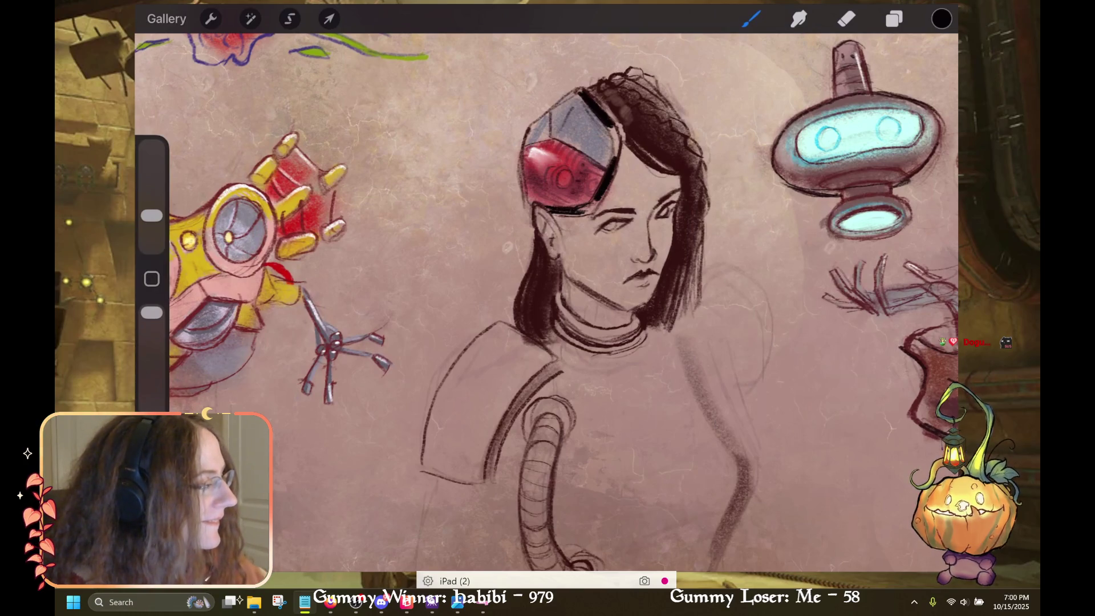
left_click_drag(553, 100, 590, 146)
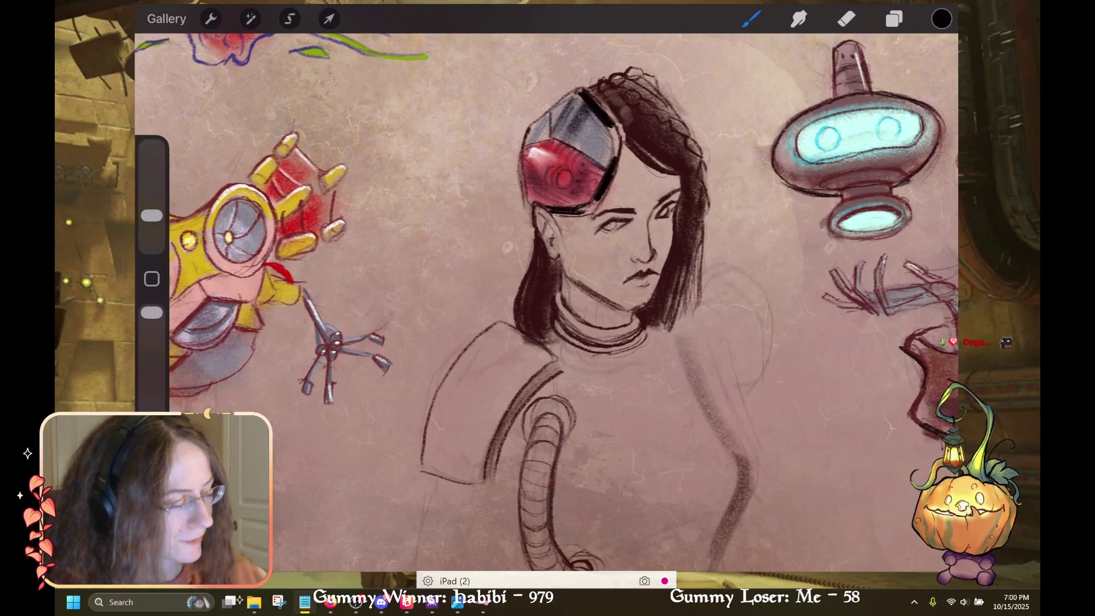
left_click(941, 19)
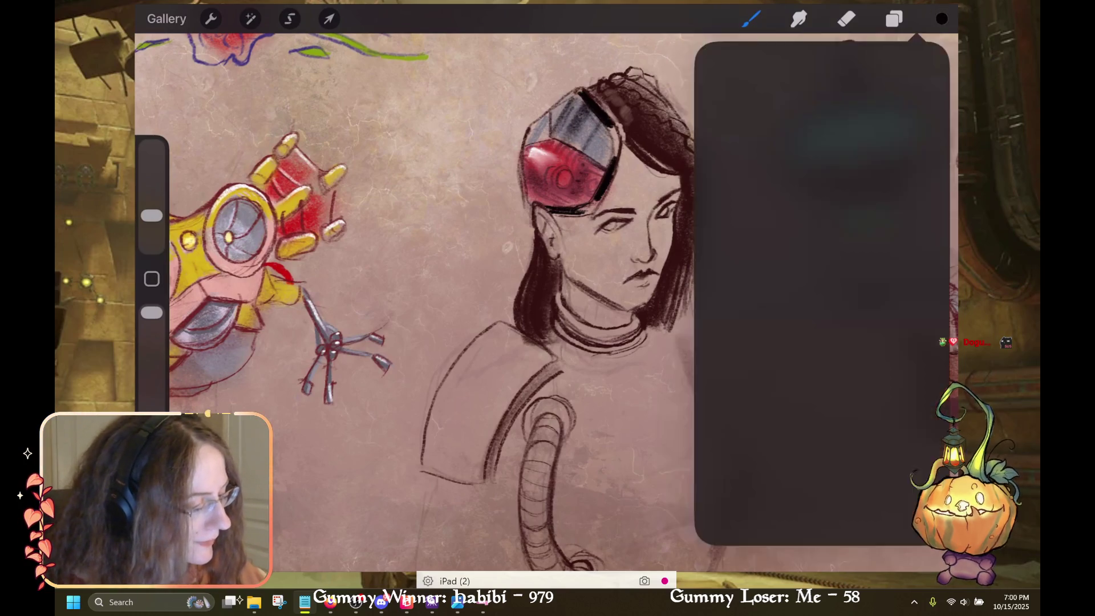
Try light grey highlight marks on the helmet, then undo them
left_click(810, 157)
left_click(751, 19)
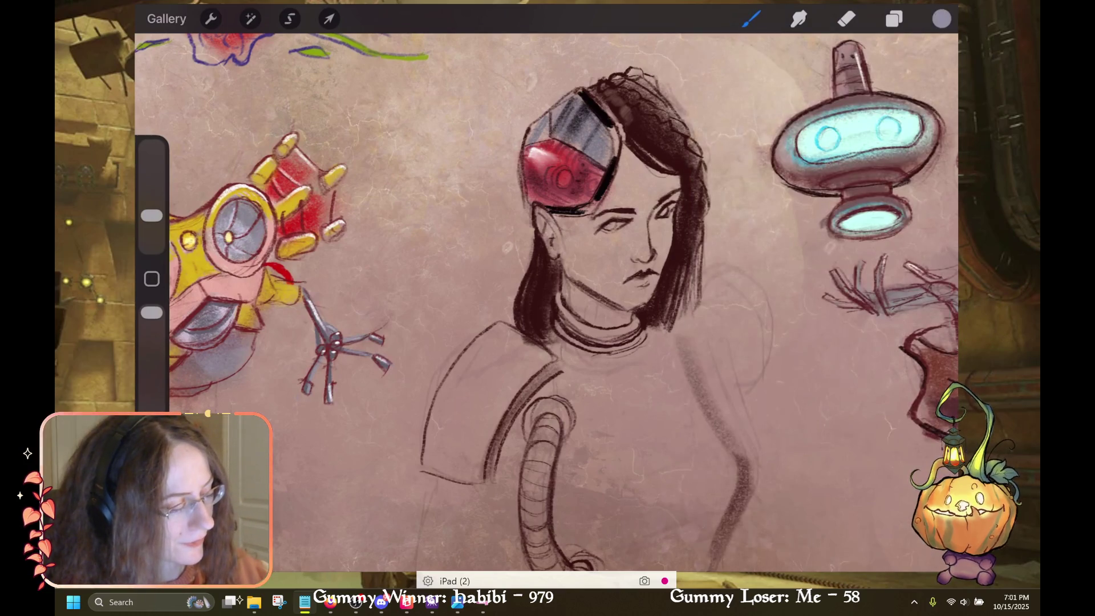
left_click_drag(569, 131, 589, 143)
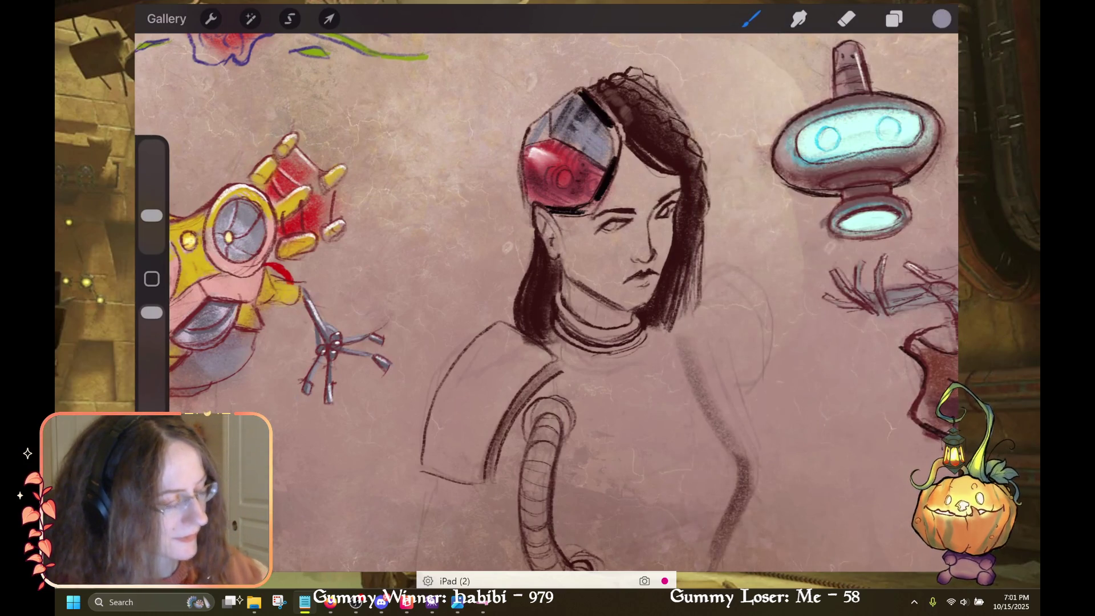
key("ctrl+z")
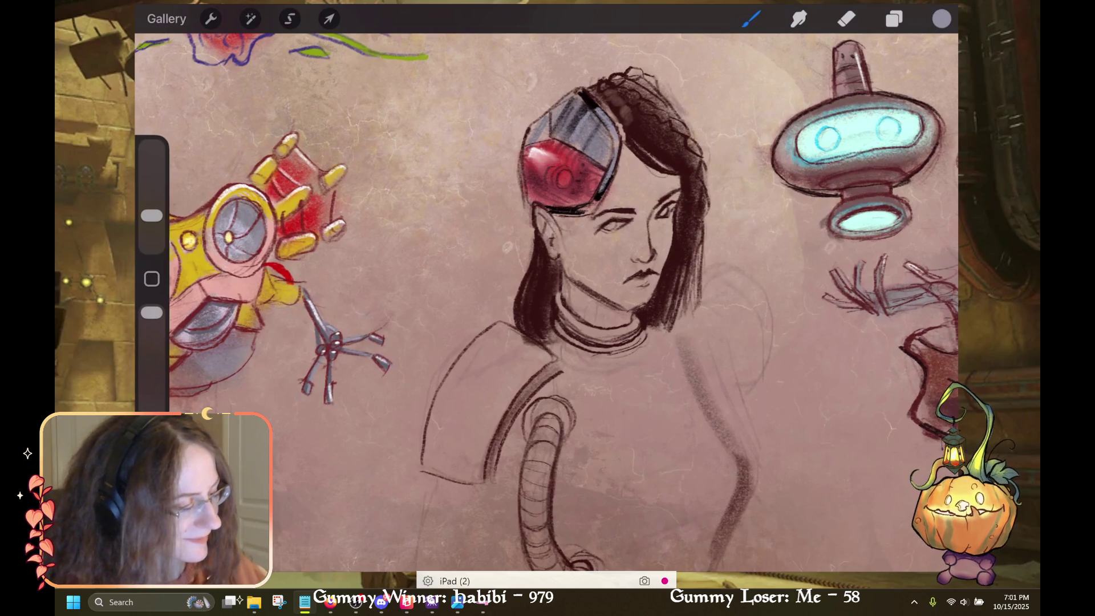
Try Grayscale shades and settle on white as the paint colour
left_click(942, 18)
left_click(883, 156)
left_click(761, 157)
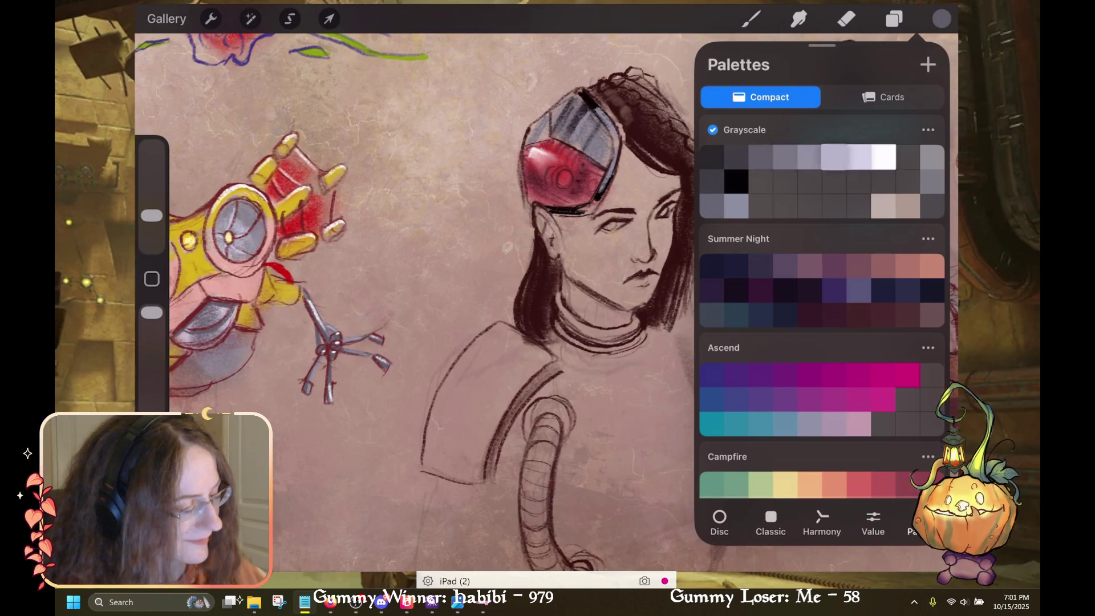
left_click(752, 19)
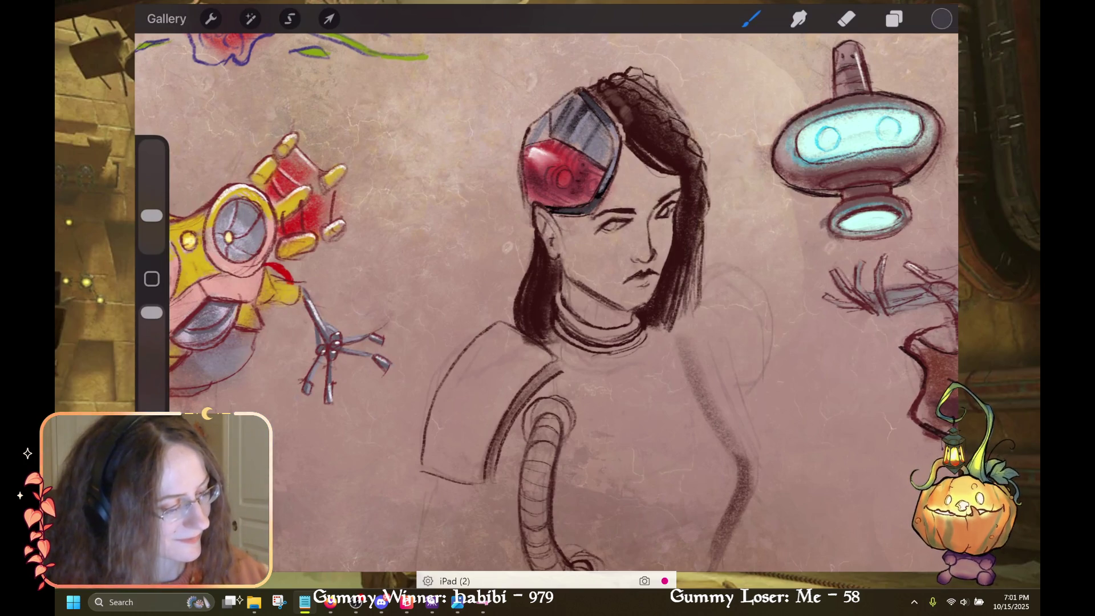
left_click(941, 18)
left_click(883, 156)
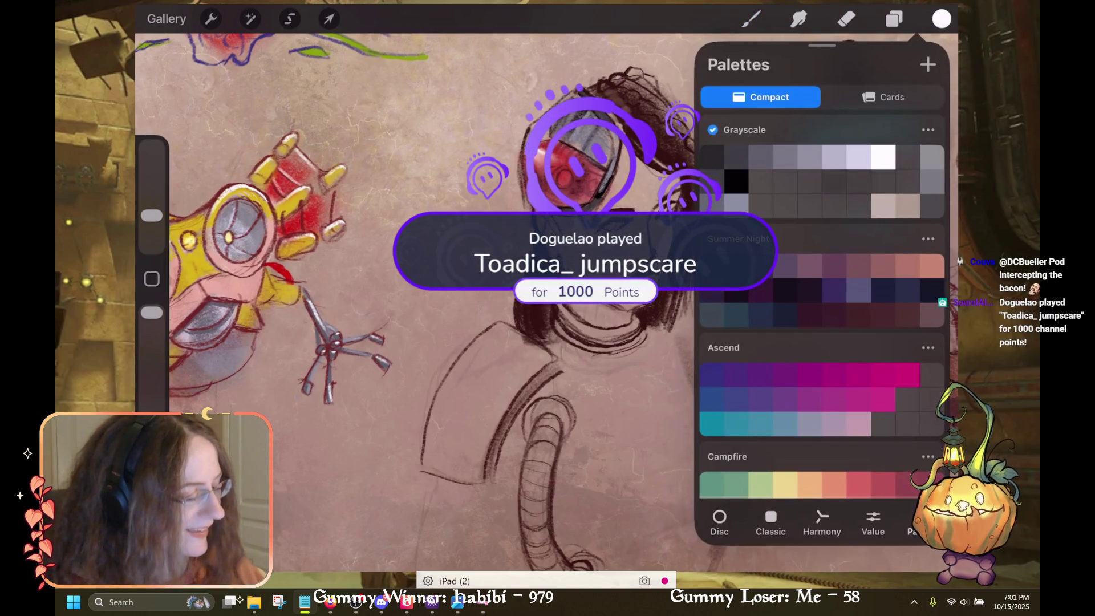
Switch the paint colour to dark grey from the Grayscale palette
left_click(737, 157)
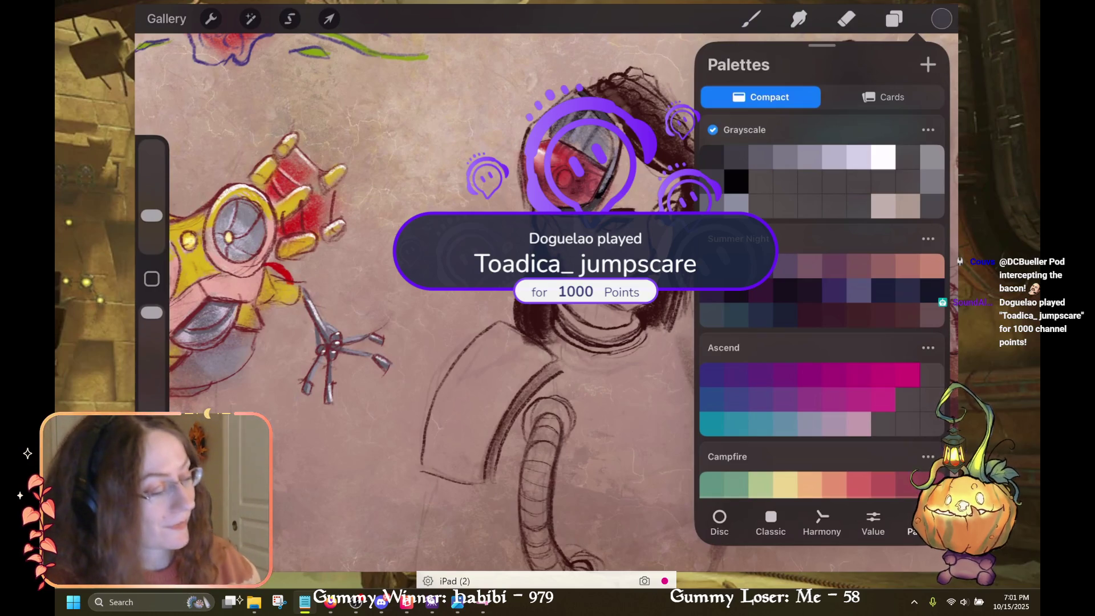
left_click(751, 19)
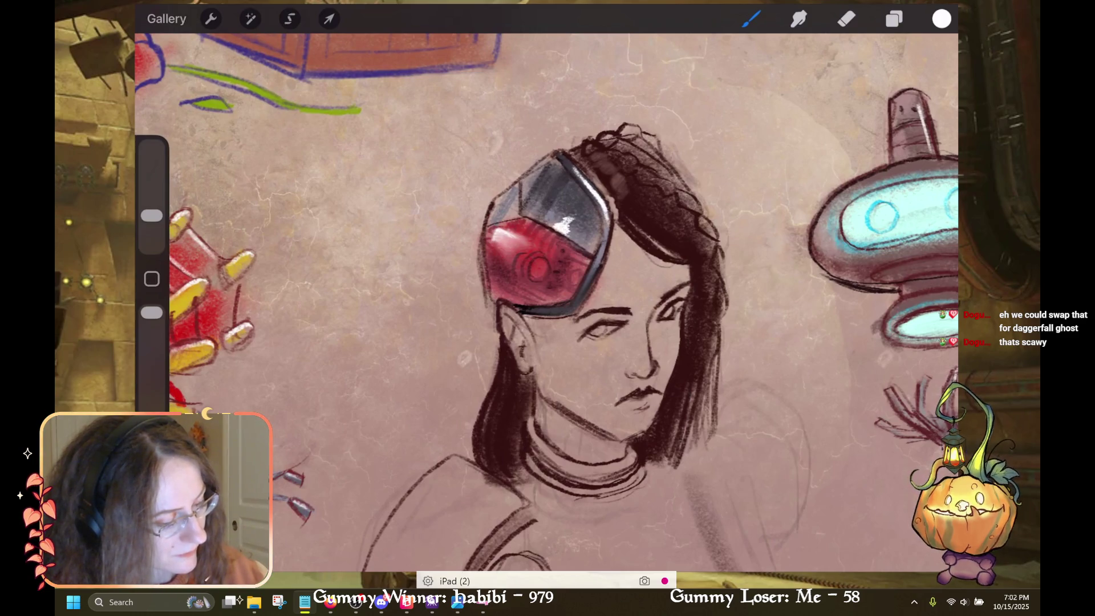
Undo the last highlight stroke on the visor
key("ctrl+z")
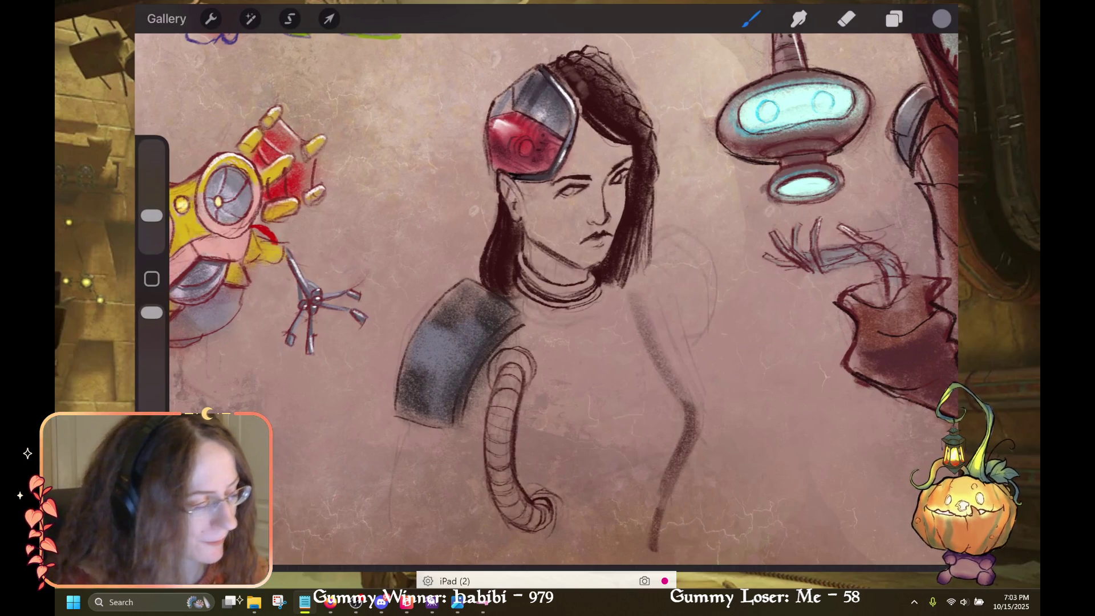
left_click(942, 18)
Set black as the colour, undo the last stroke and make the Lines layer active
left_click(736, 182)
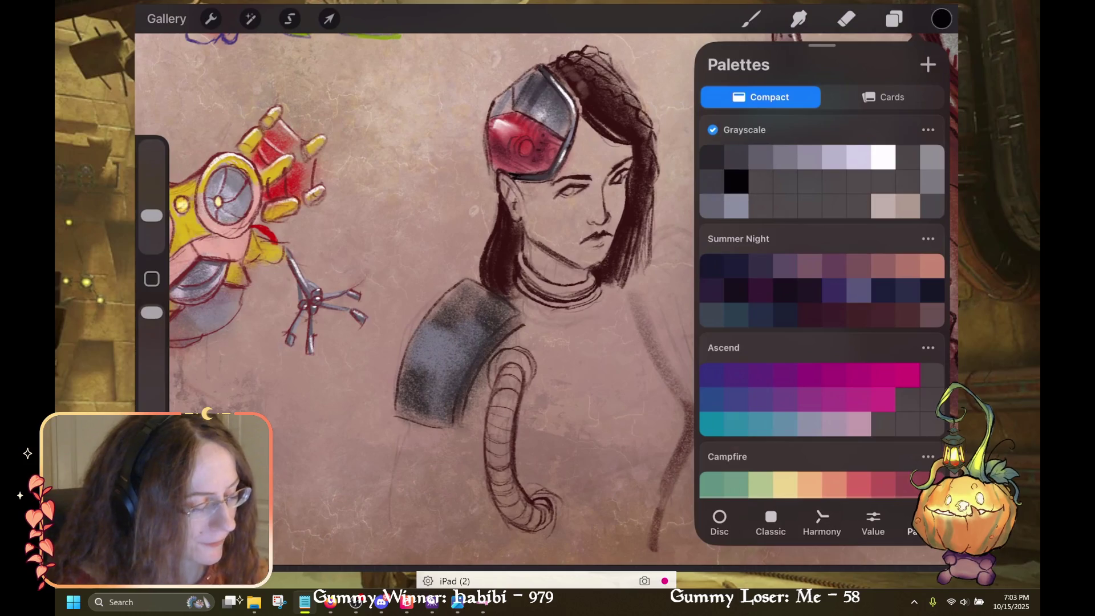
left_click(942, 18)
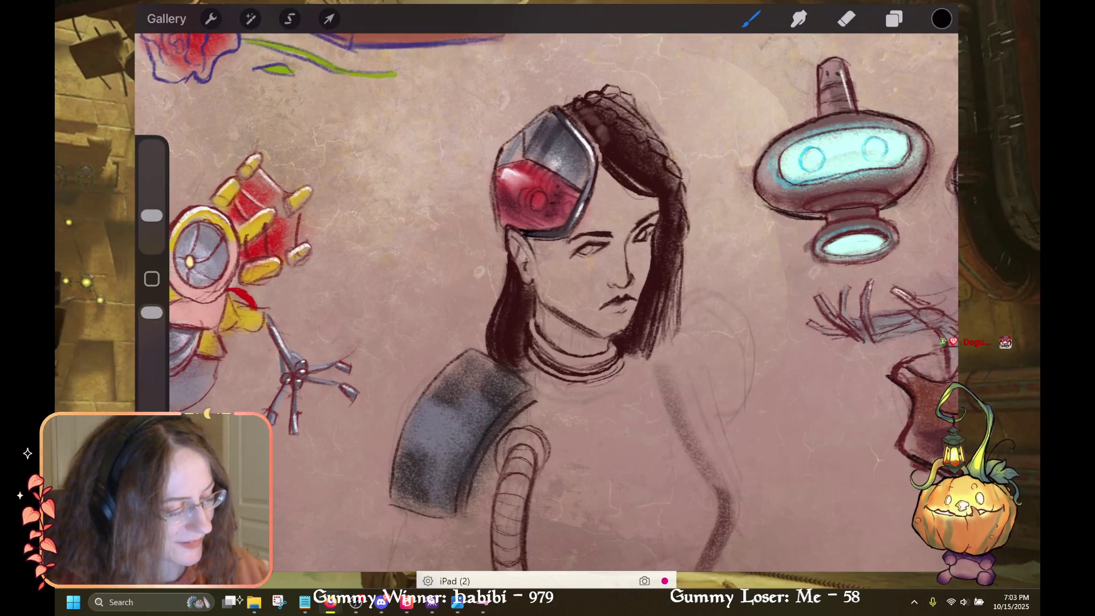
left_click(893, 19)
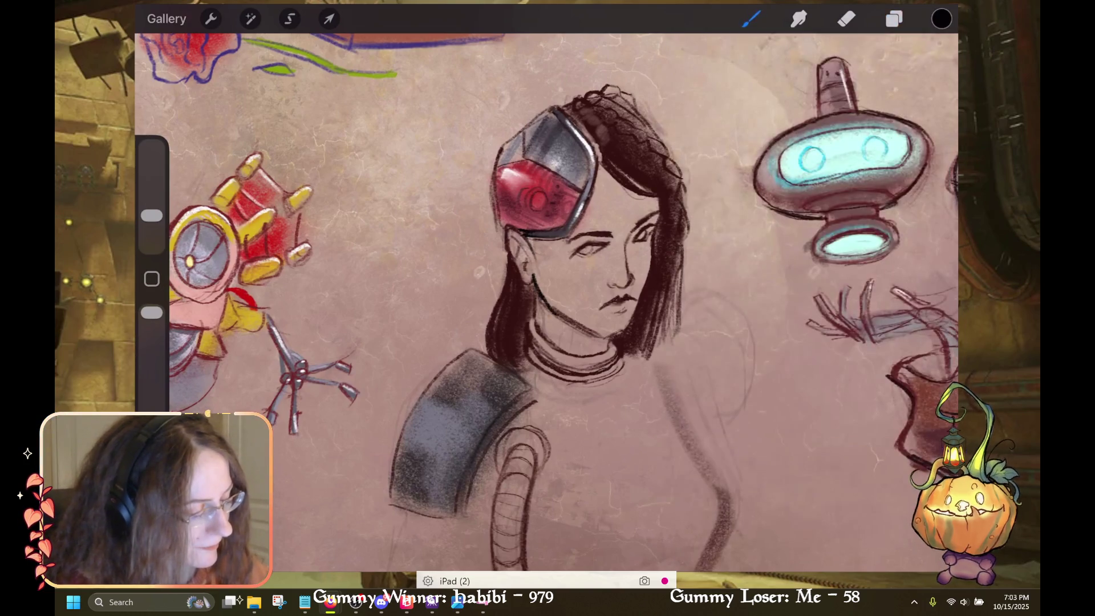
key("ctrl+z")
left_click(893, 19)
left_click(821, 281)
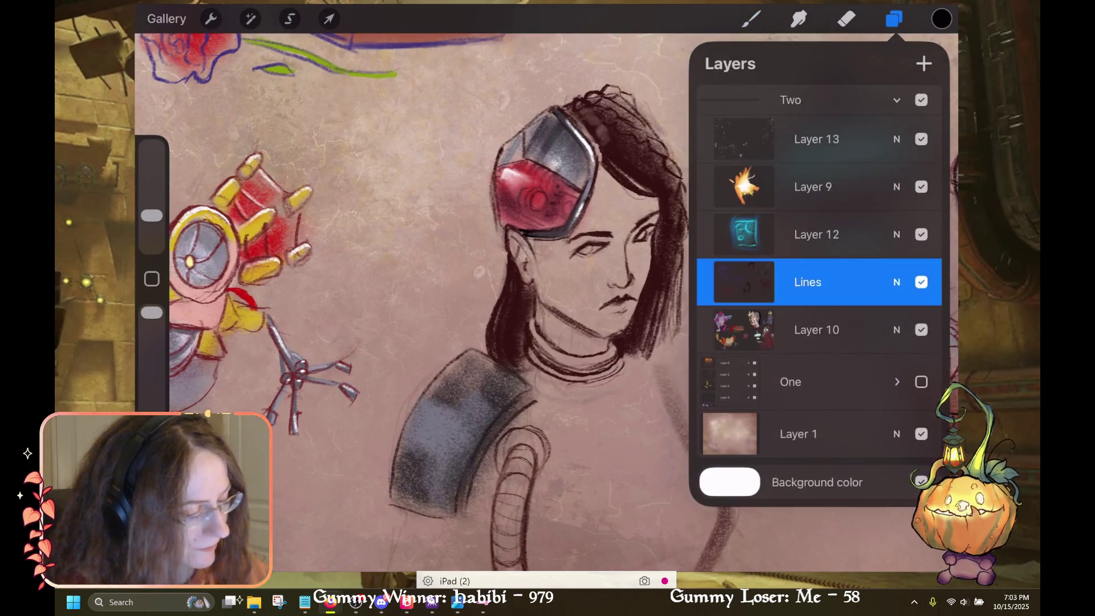
left_click(893, 18)
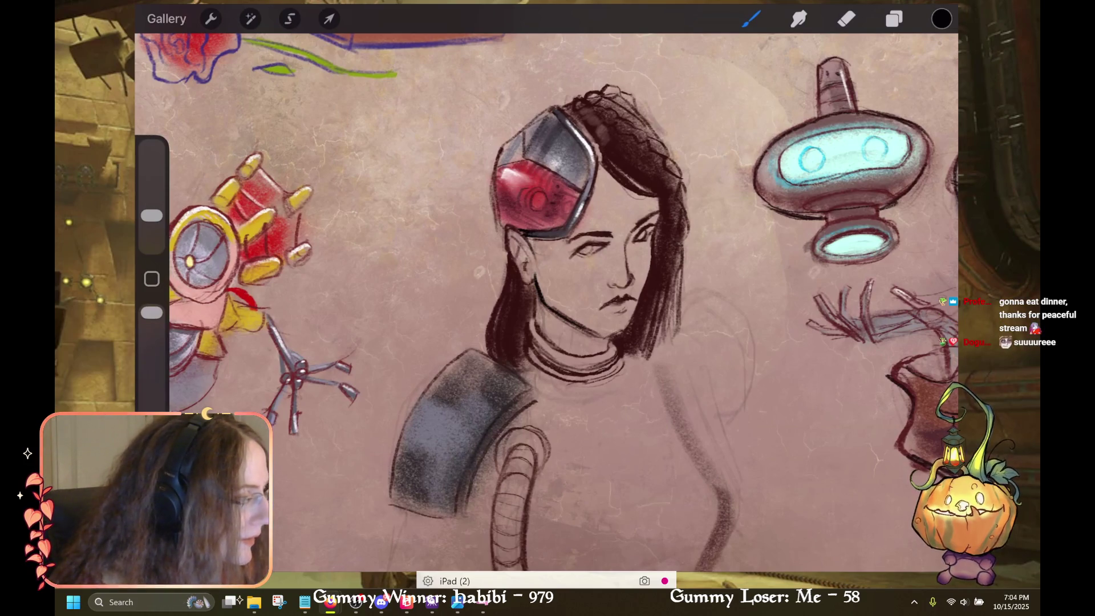
Draw the curved outline of a second shoulder pad on the right shoulder, redoing a misplaced stroke
scroll(546, 302, "down", 3)
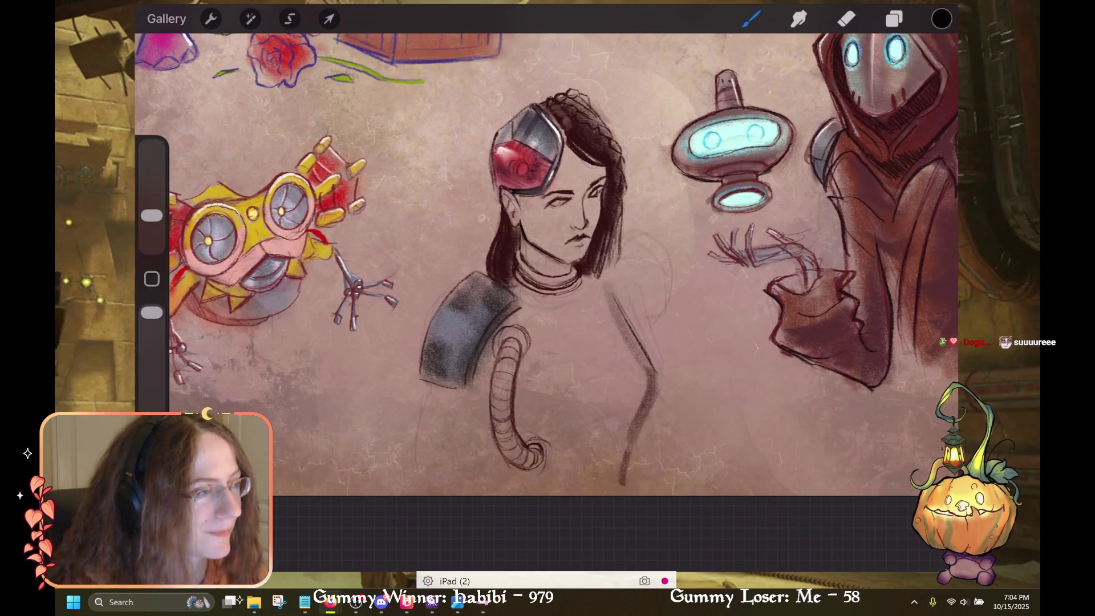
scroll(546, 262, "up", 2)
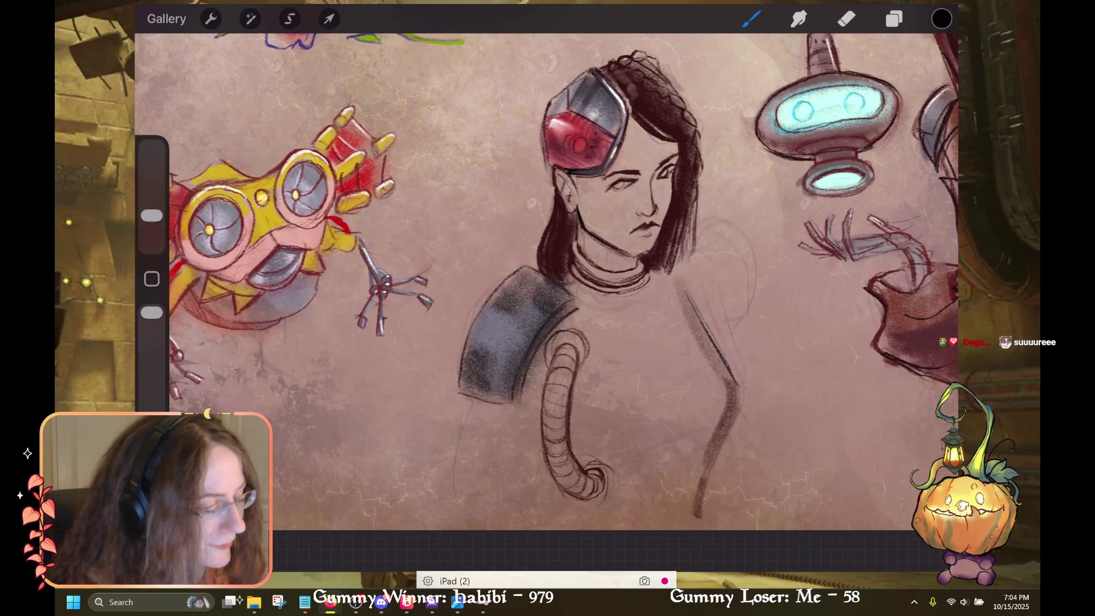
left_click_drag(693, 222, 737, 256)
key("ctrl+z")
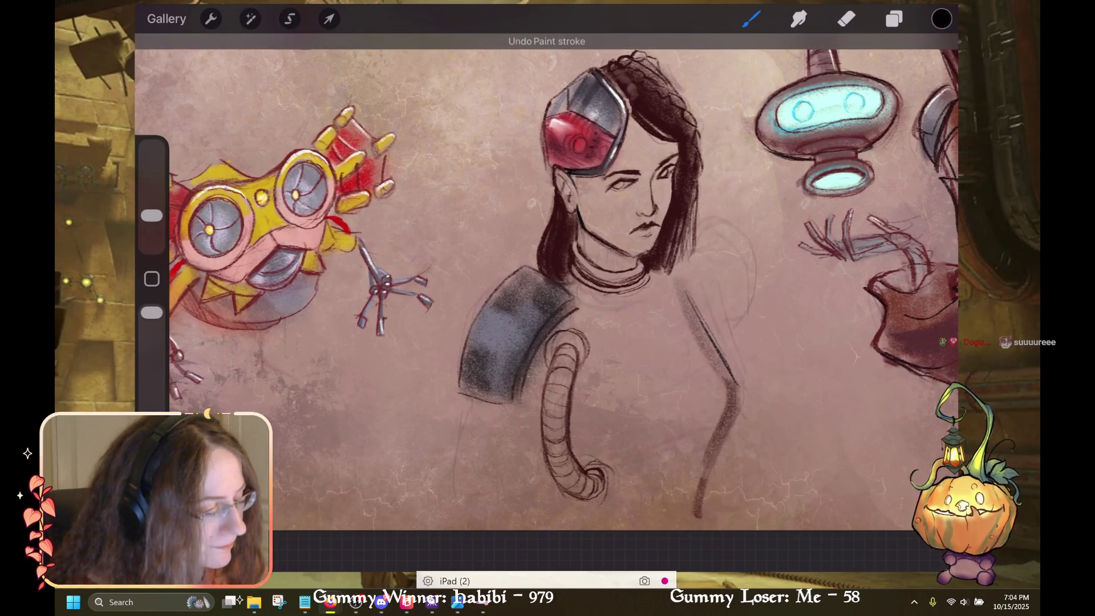
left_click_drag(697, 221, 742, 228)
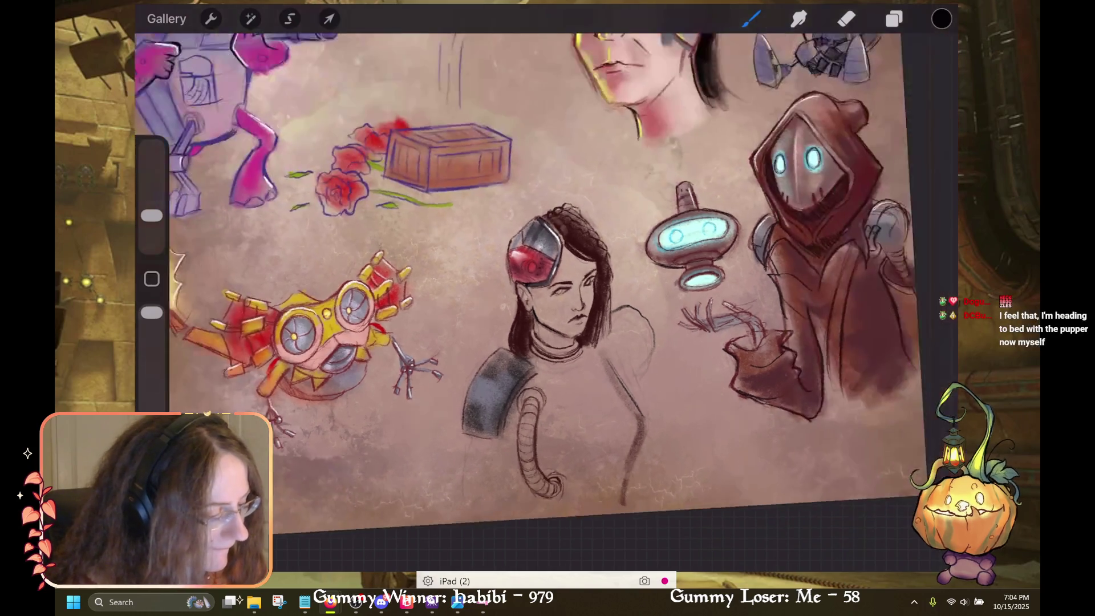
scroll(541, 286, "down", 5)
scroll(542, 285, "up", 2)
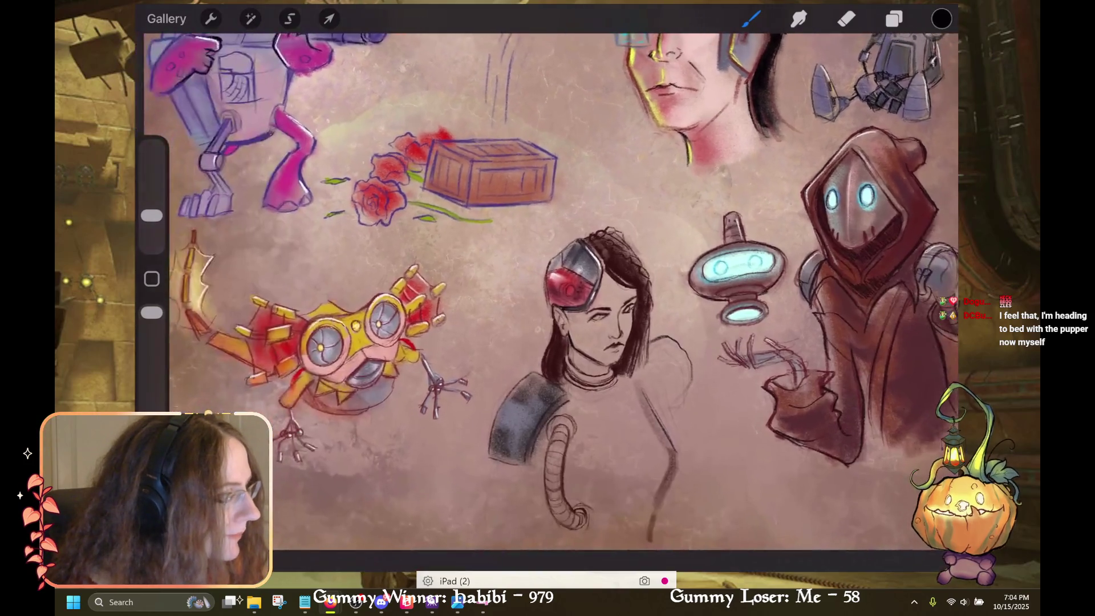
scroll(542, 285, "up", 3)
scroll(542, 285, "up", 2)
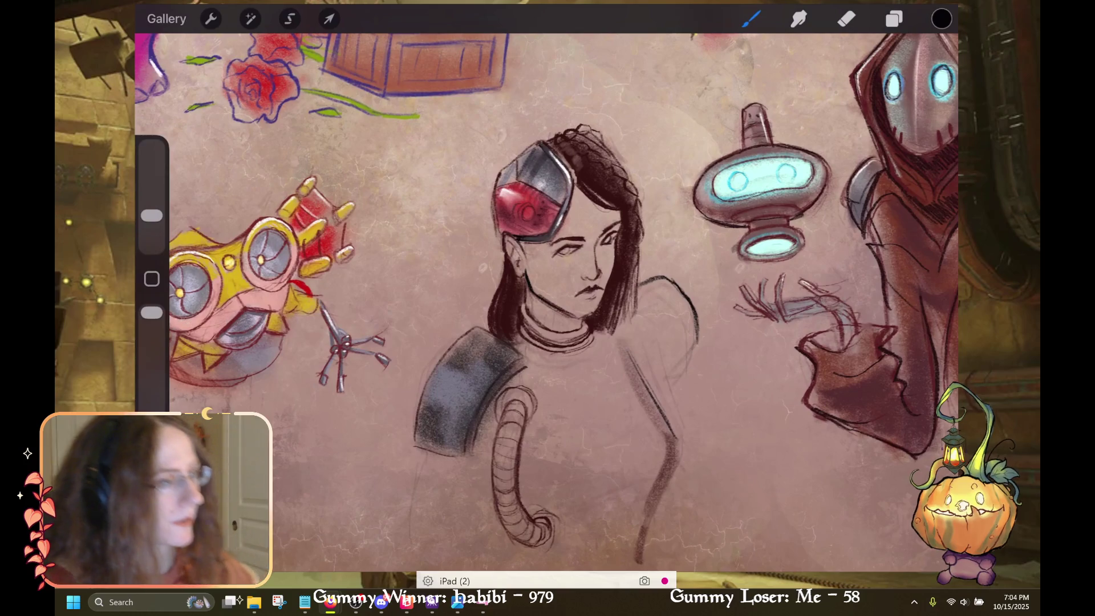
Brush dark grey shading over the right shoulder pad, extending it downward
left_click_drag(673, 319, 630, 370)
mouse_move(660, 326)
left_mouse_down()
mouse_move(631, 350)
mouse_move(650, 343)
left_mouse_up()
left_click_drag(679, 304, 663, 324)
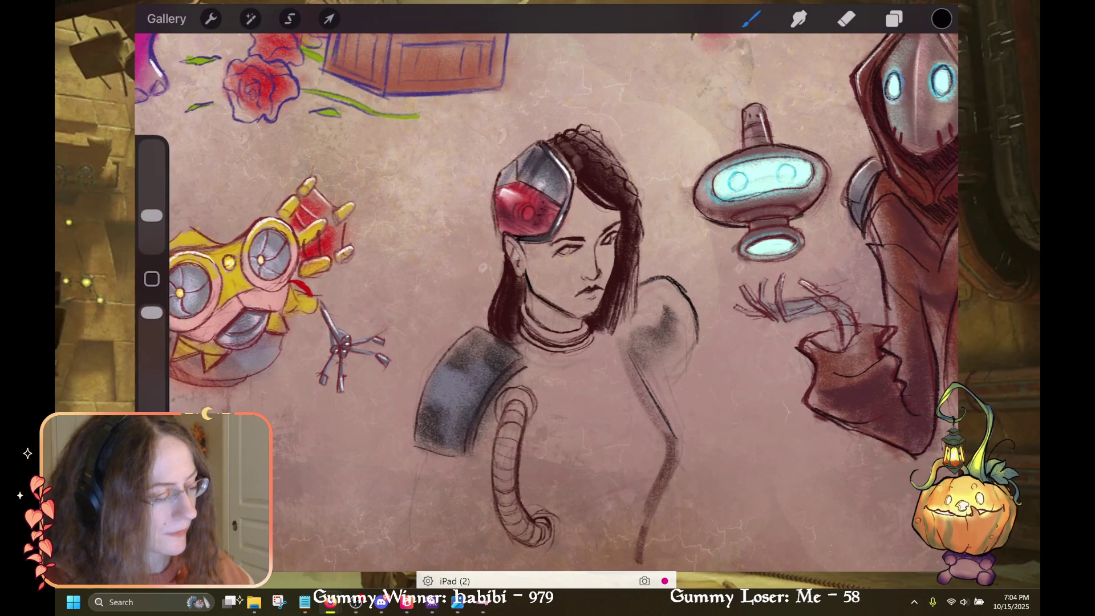
key("ctrl+z")
left_click_drag(658, 325, 643, 343)
left_click_drag(679, 303, 631, 356)
mouse_move(681, 301)
left_mouse_down()
mouse_move(634, 335)
mouse_move(644, 365)
left_mouse_up()
mouse_move(687, 334)
left_mouse_down()
mouse_move(651, 373)
mouse_move(639, 365)
left_mouse_up()
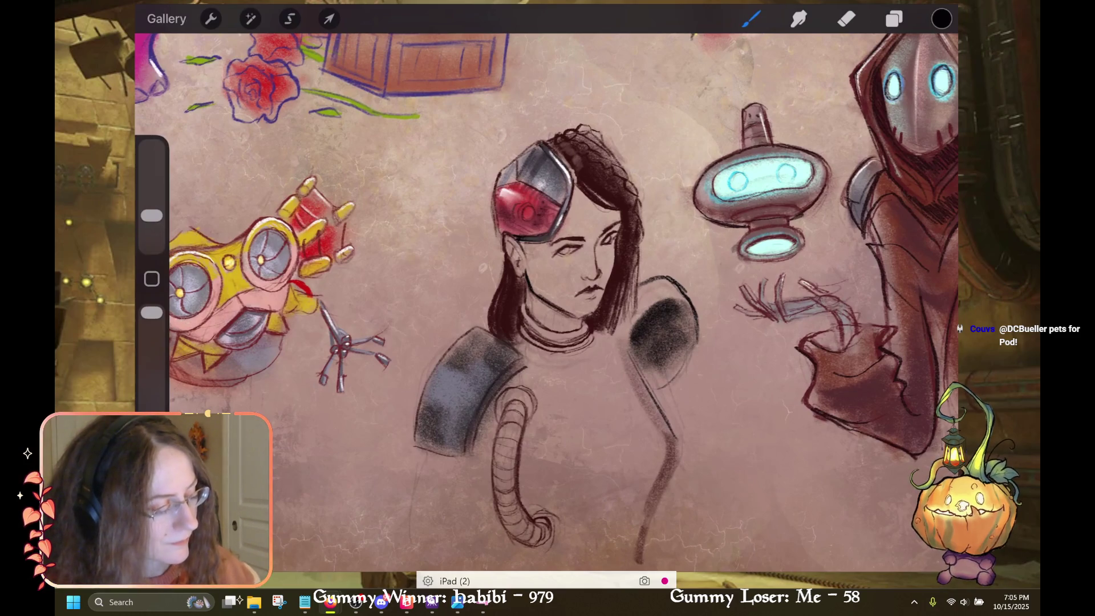
key("ctrl+z")
Try dark edge lines on the shoulder pad, undoing the stray strokes
left_click_drag(657, 366, 645, 374)
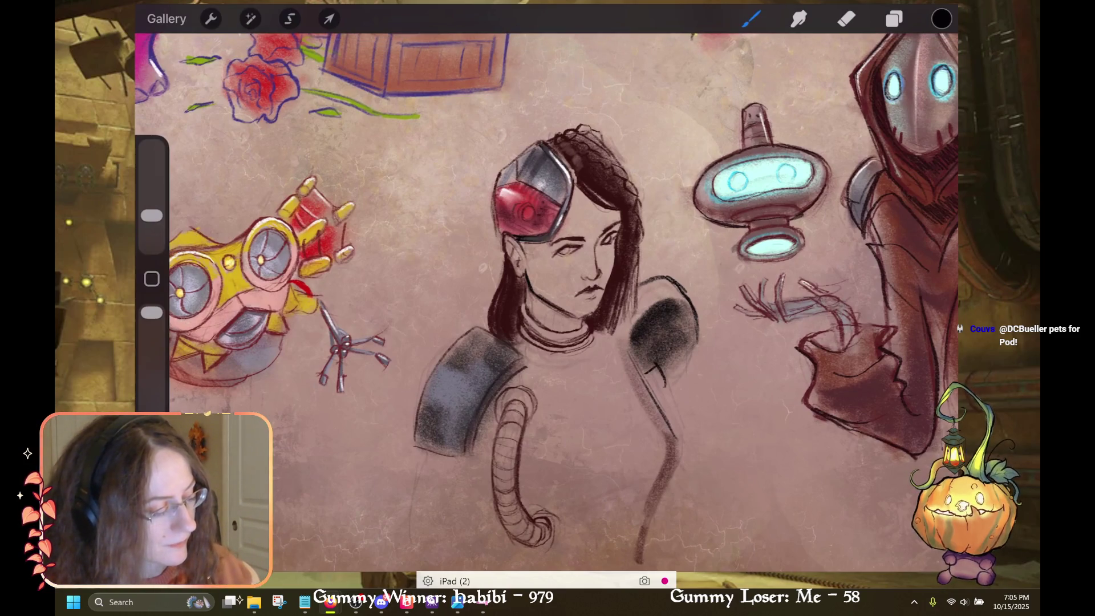
key("ctrl+z")
left_click_drag(665, 385, 687, 348)
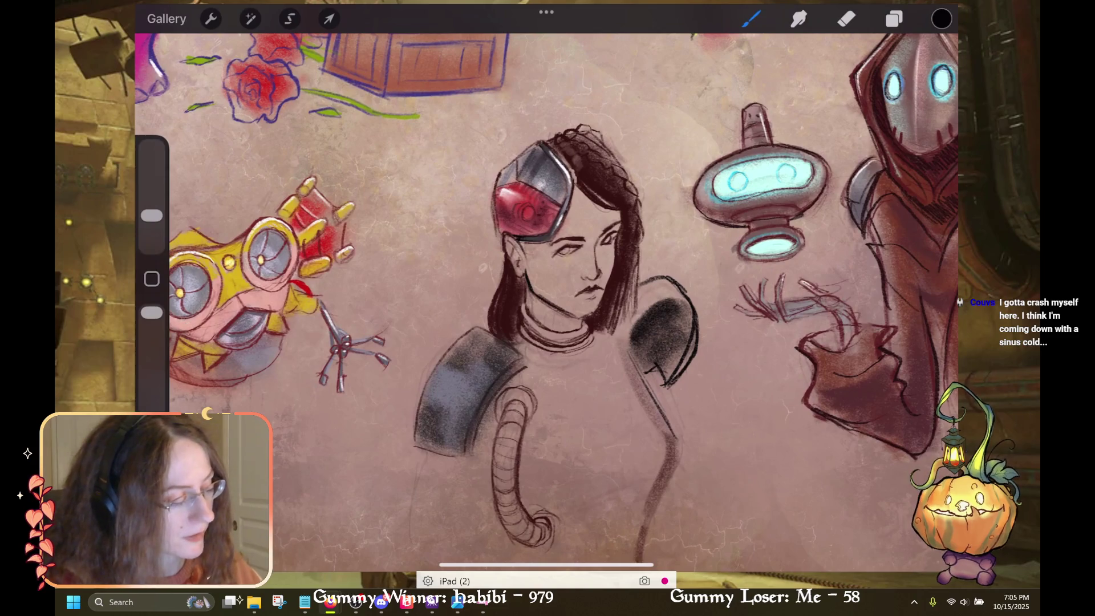
key("ctrl+z")
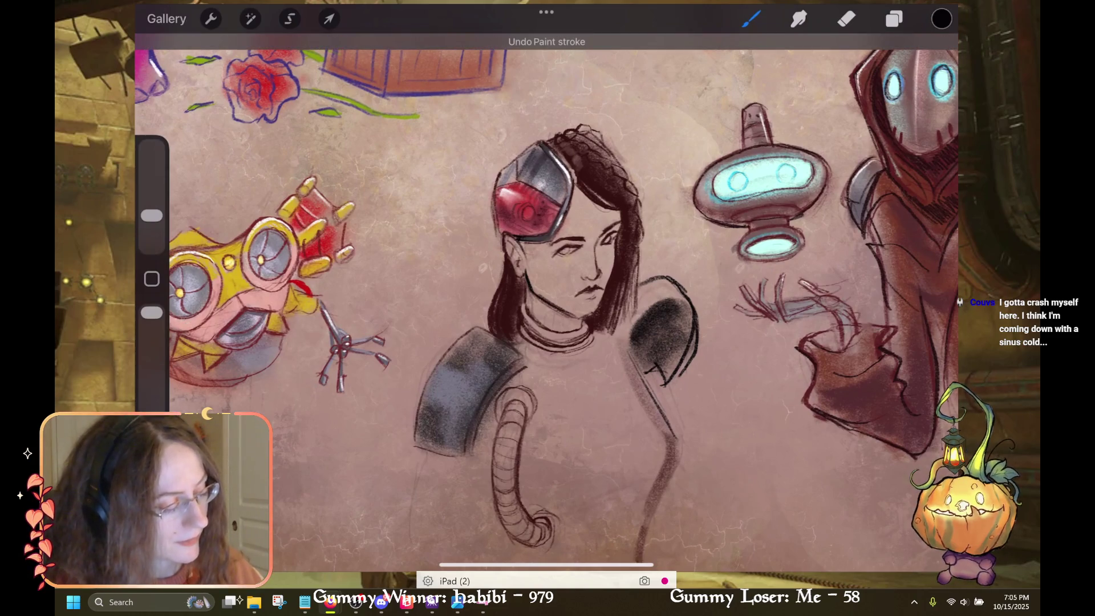